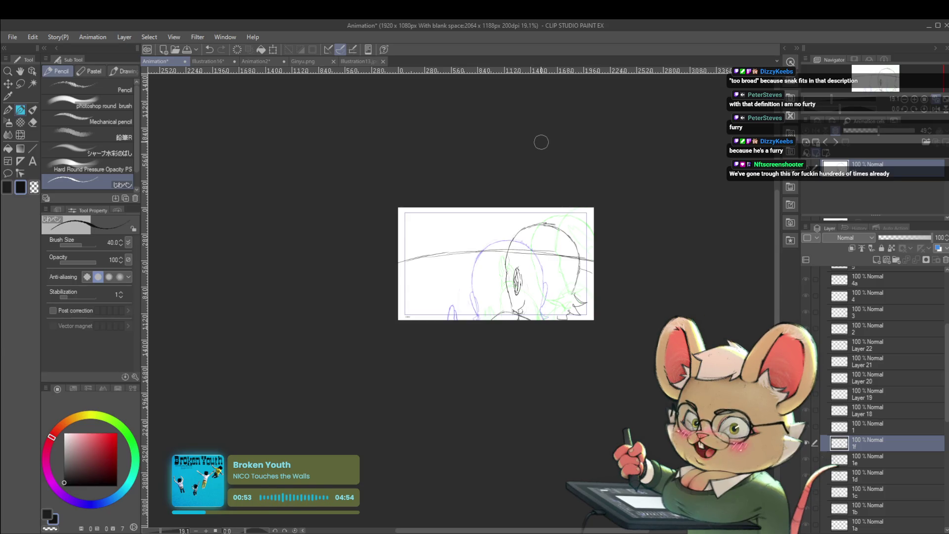
Check the drawing mirrored, then add a size-25 pencil stroke left of the ear
scroll(526, 275, "up", 4)
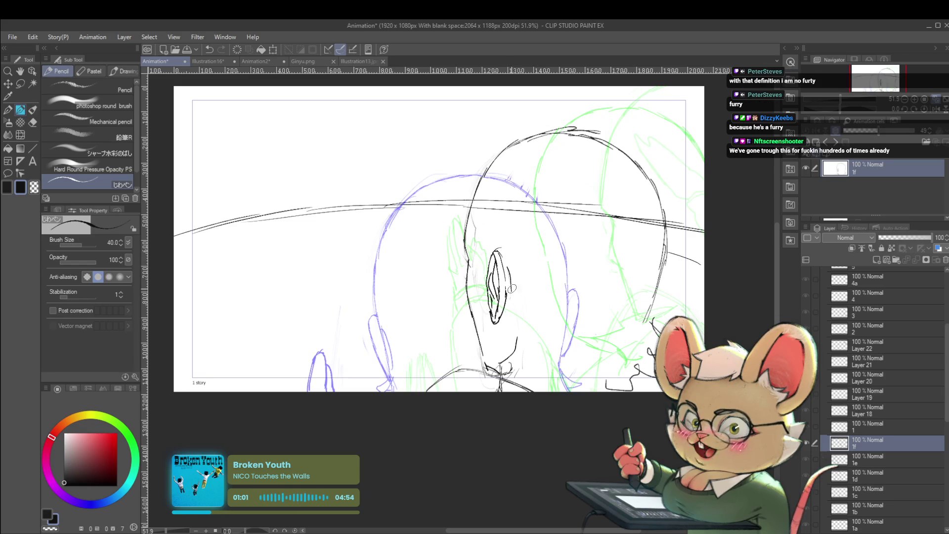
left_click(927, 112)
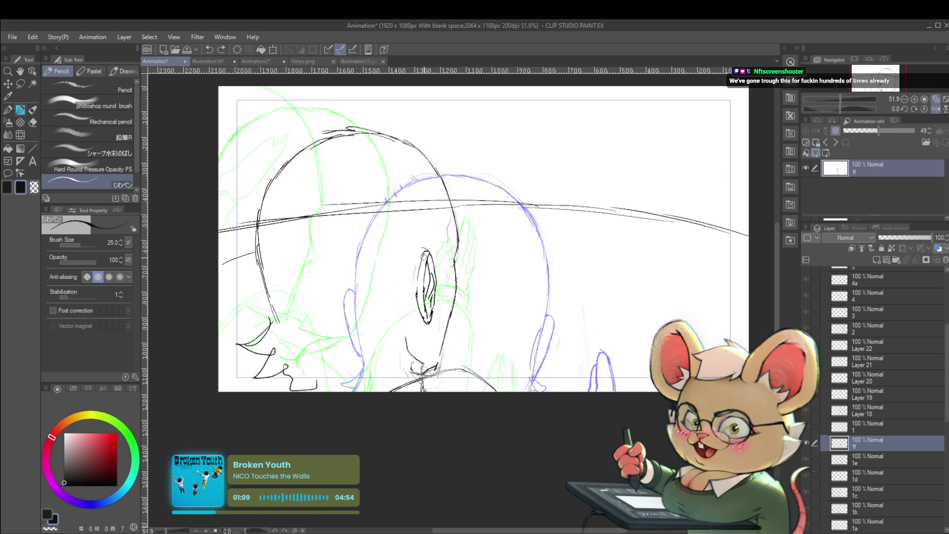
key("bracketleft")
left_click_drag(421, 260, 410, 293)
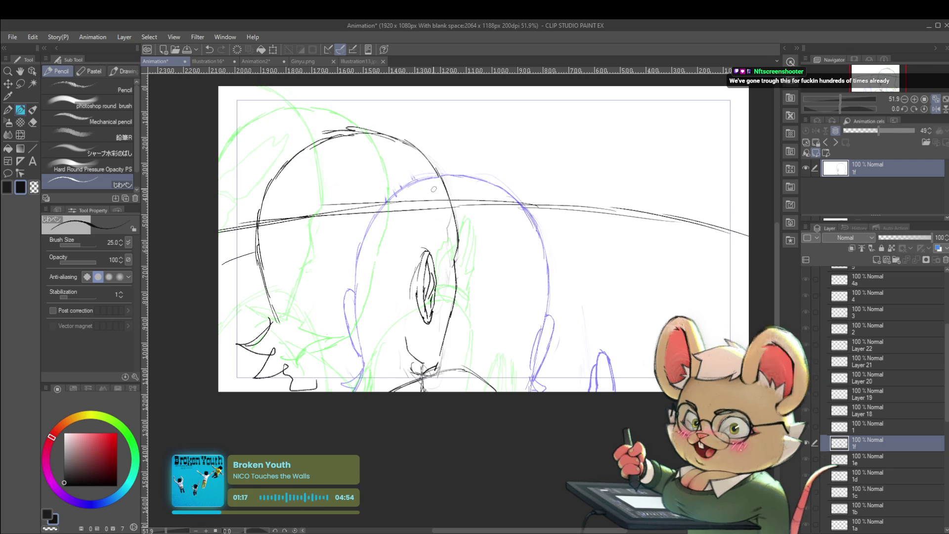
left_click(943, 111)
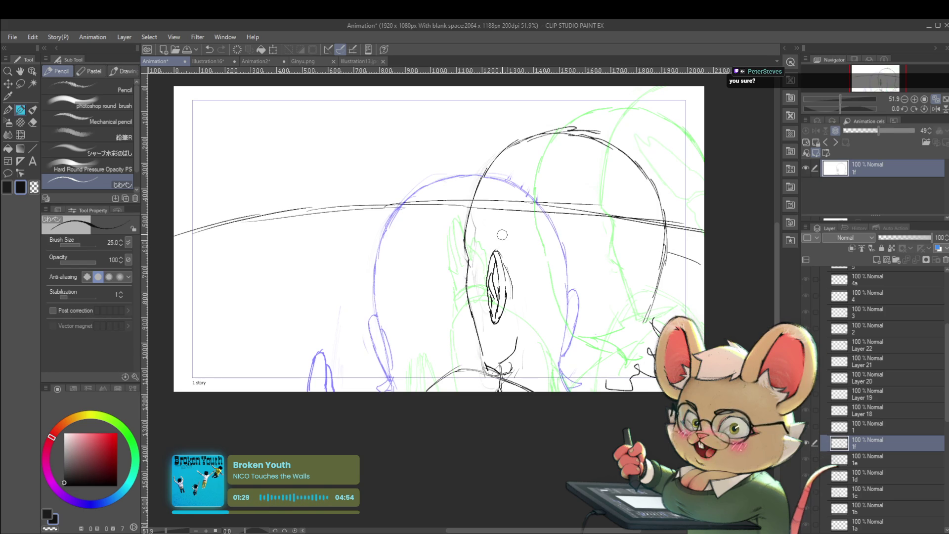
Undo the dark oval ear strokes and retrace the ear's upper-left outline darker
key("ctrl+z")
key("ctrl+z")
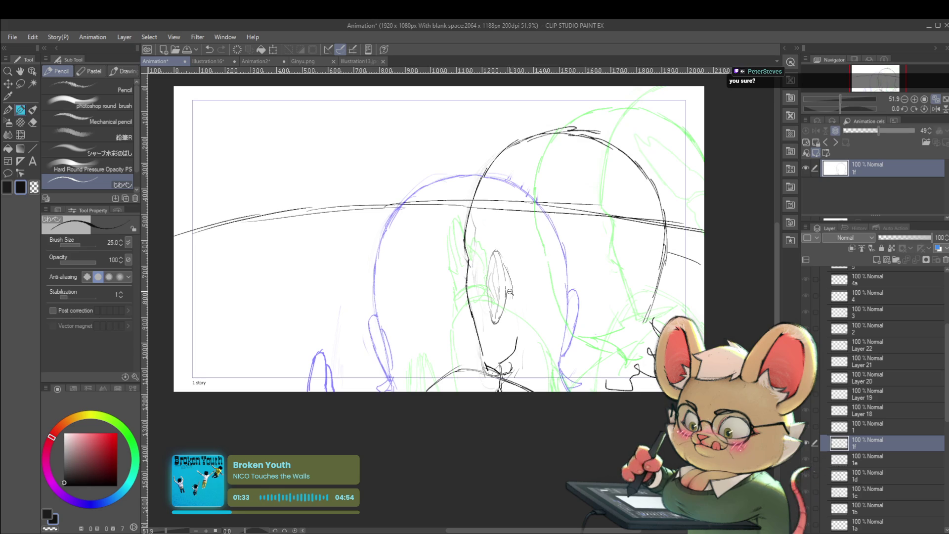
scroll(509, 291, "up", 2)
mouse_move(488, 243)
left_mouse_down()
mouse_move(480, 268)
mouse_move(487, 307)
left_mouse_up()
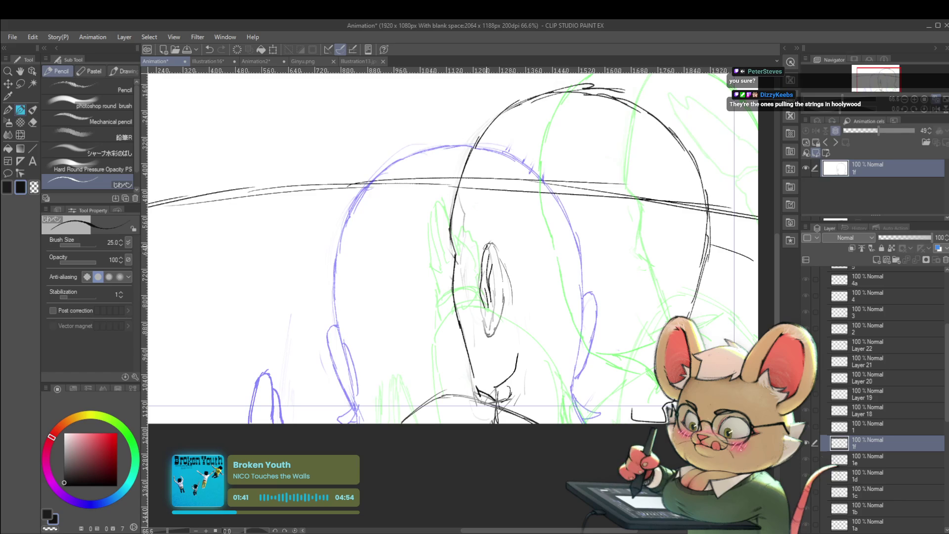
Pencil a line down the inside of the ear and a short base stroke, then zoom out mirrored
left_click_drag(490, 262, 493, 307)
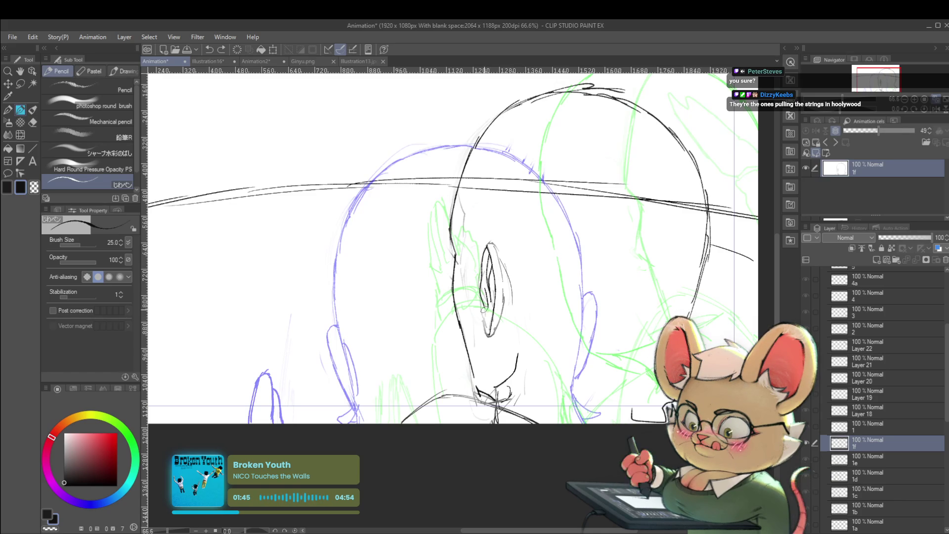
left_click_drag(486, 326, 497, 331)
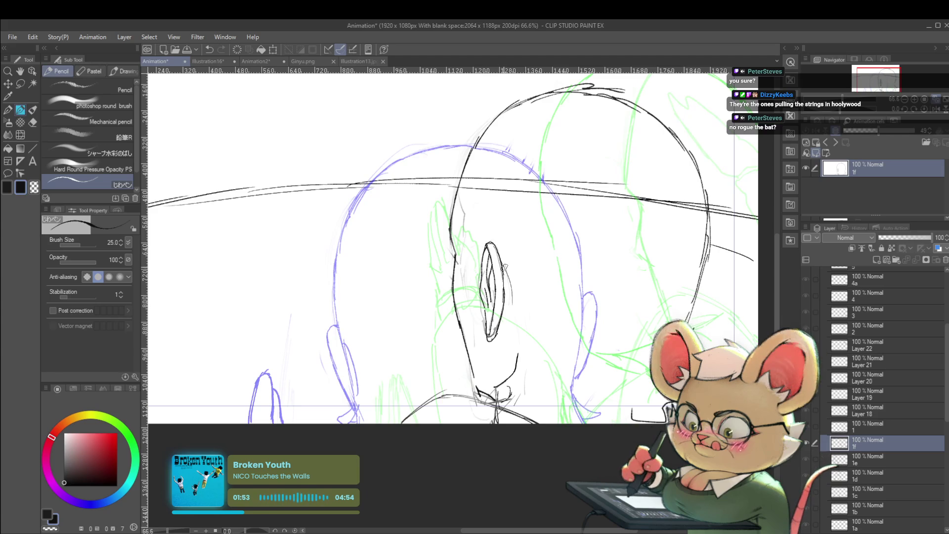
scroll(514, 282, "down", 5)
left_click_drag(474, 213, 483, 157)
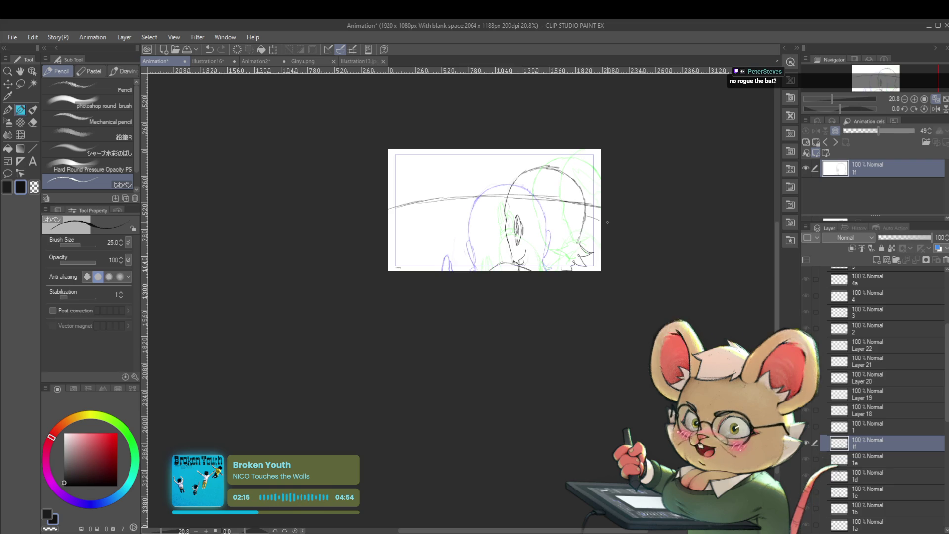
left_click(934, 110)
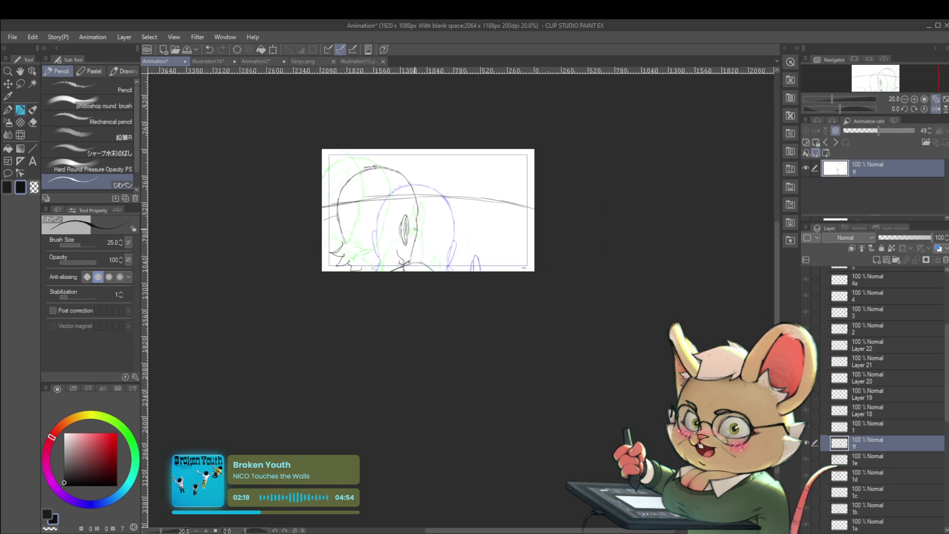
Lasso the ear on cel 1f, scale it to W 100% / H 98%, and switch to cel 1
scroll(414, 230, "up", 3)
key("m")
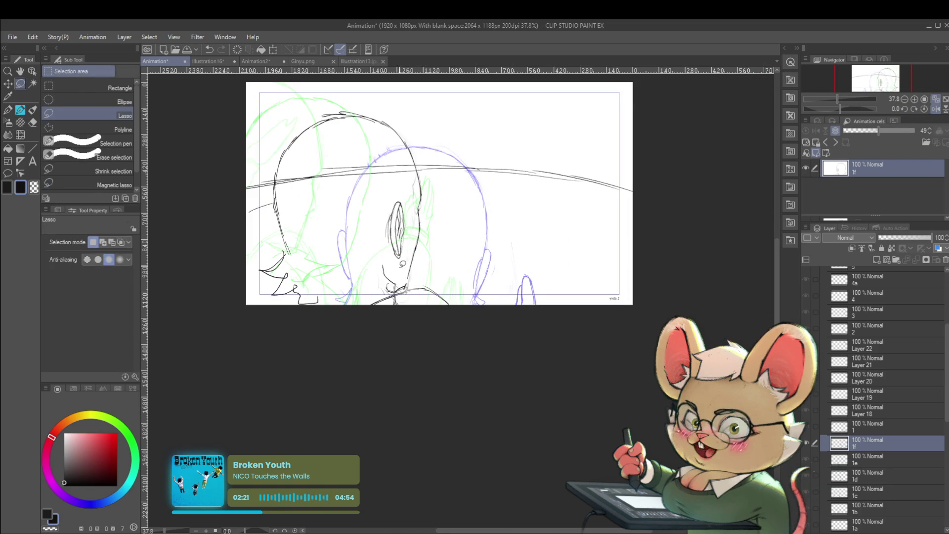
left_click_drag(410, 195, 386, 267)
key("ctrl+t")
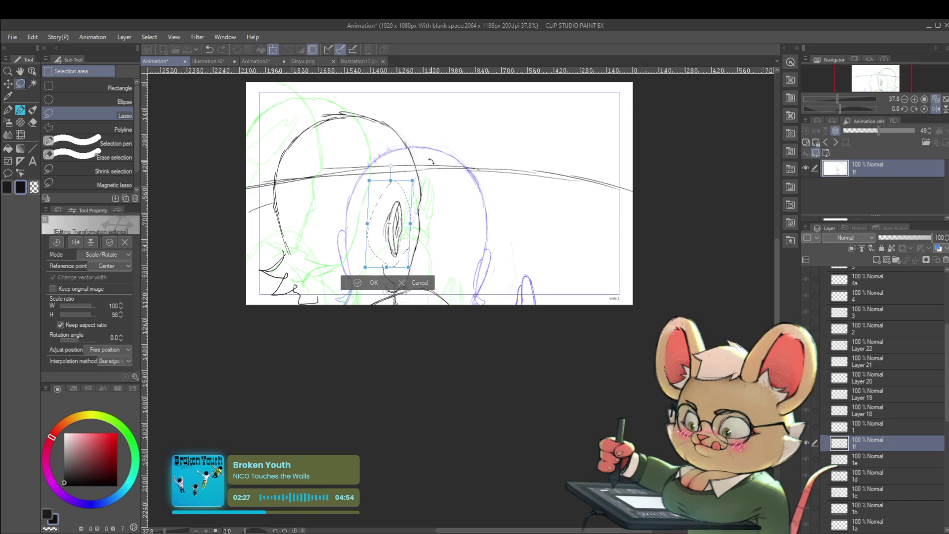
key("Return")
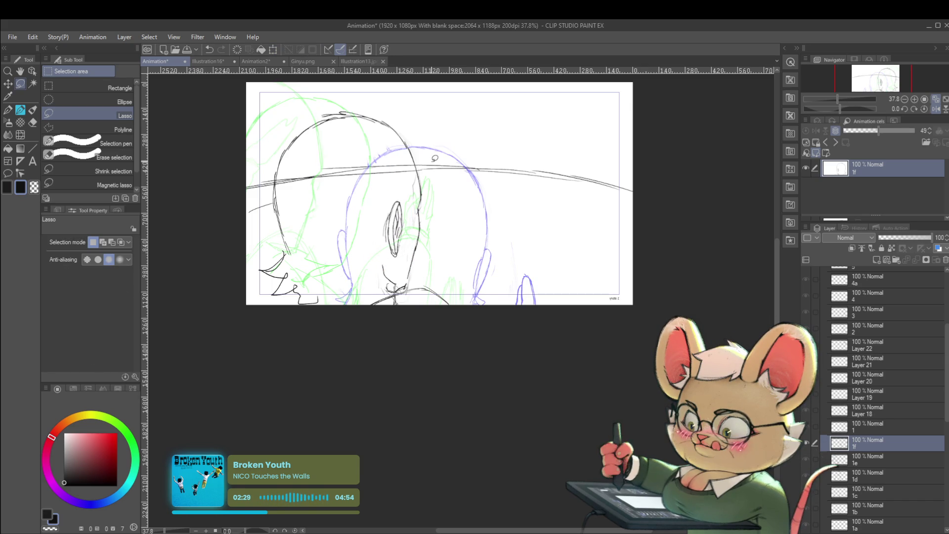
key("alt+bracketright")
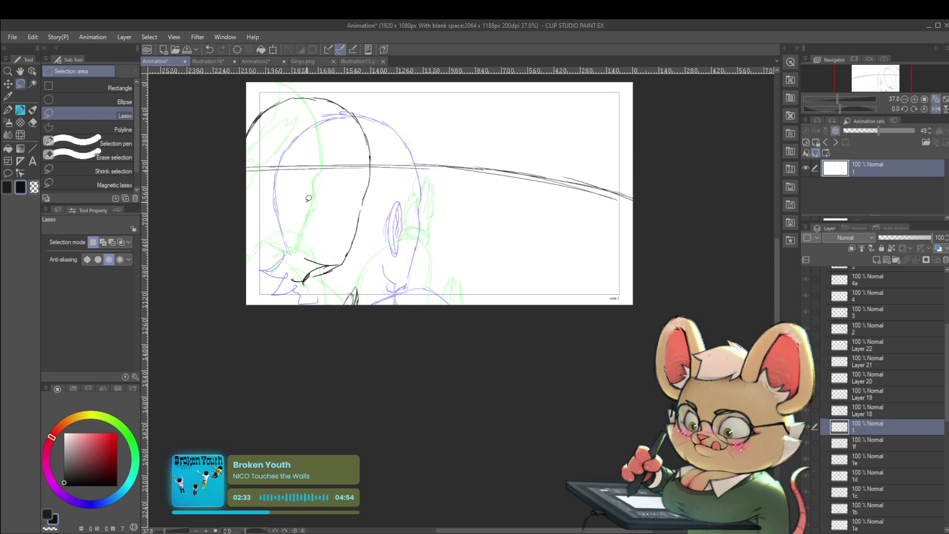
Ink two dark Real G-Pen strokes along the ear's edge, then unmirror the view
key("p")
left_click_drag(318, 176, 311, 219)
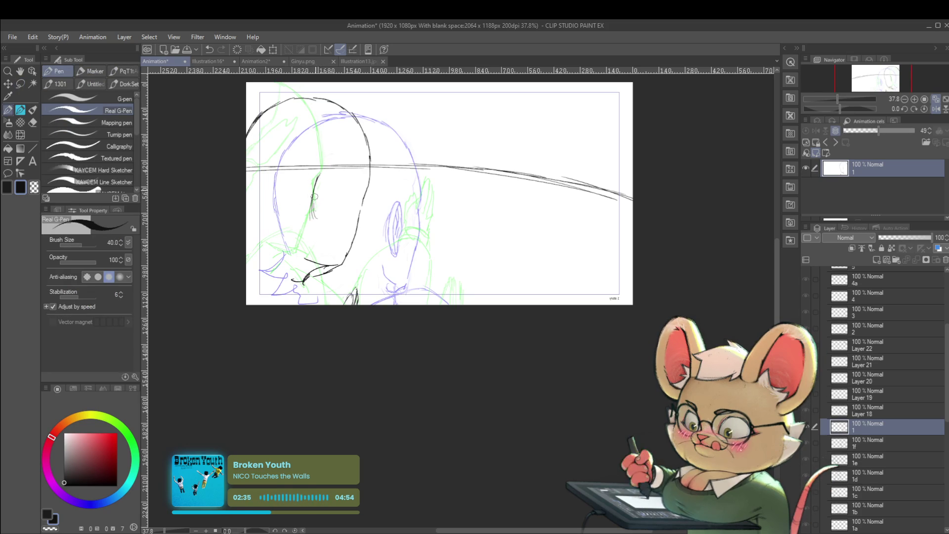
left_click_drag(328, 182, 325, 219)
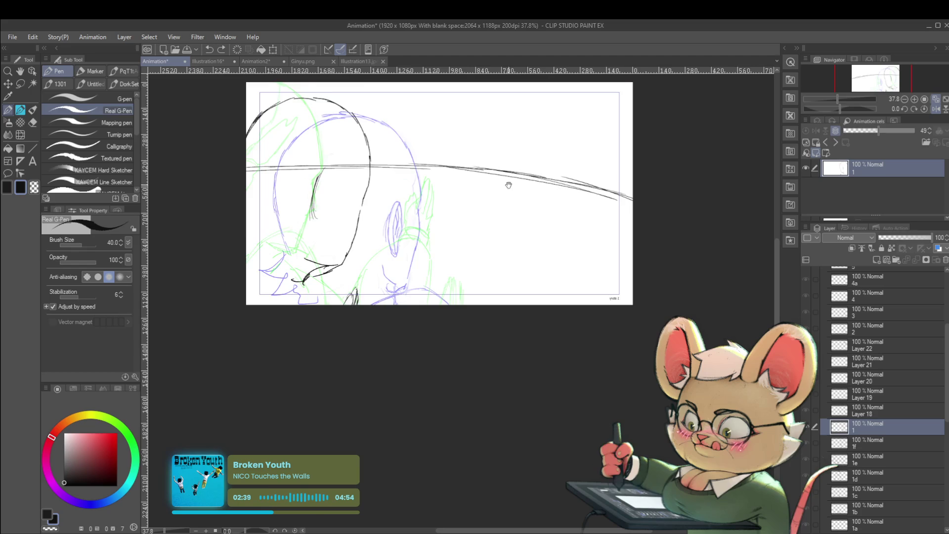
left_click_drag(386, 163, 377, 198)
left_click(936, 109)
left_click_drag(603, 220, 509, 260)
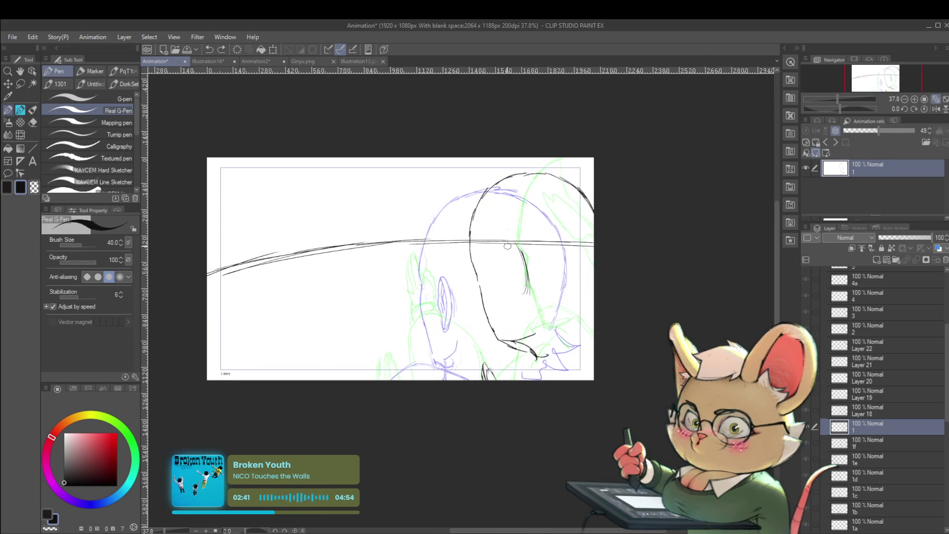
Pencil the ear's outline and left side, and strengthen the face's left contour
key("p")
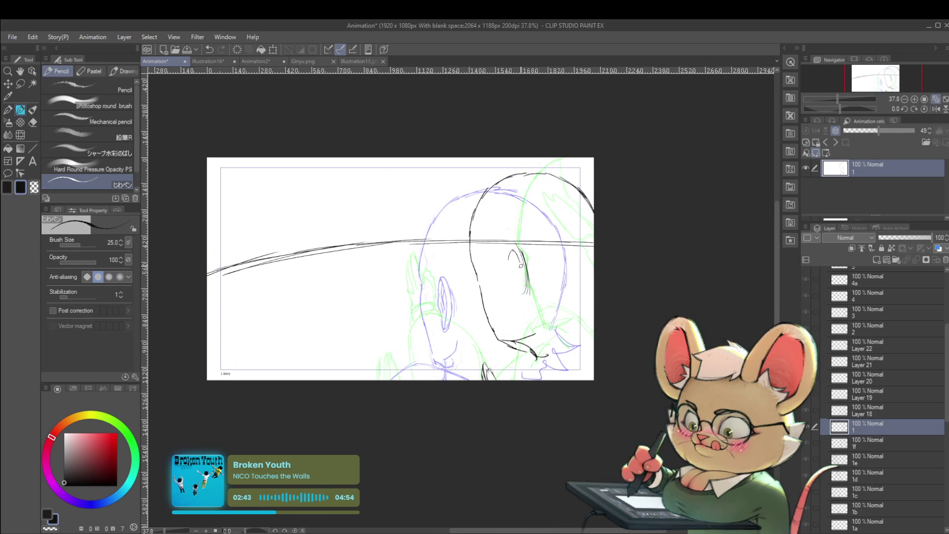
left_click_drag(512, 250, 523, 289)
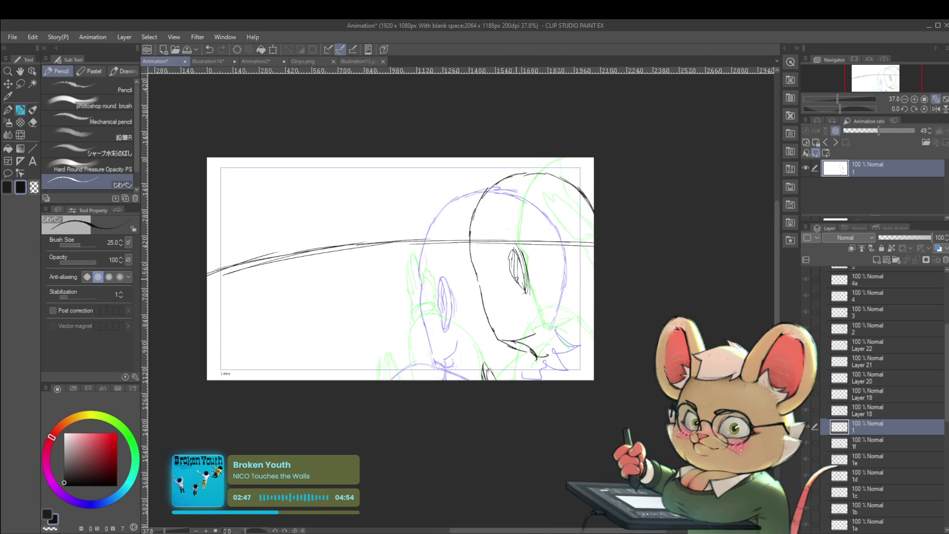
left_click_drag(509, 258, 515, 291)
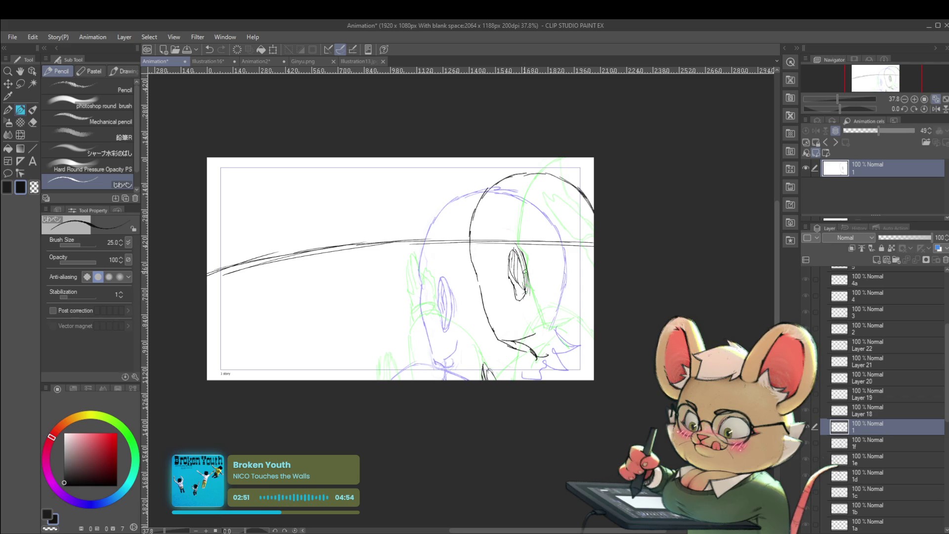
scroll(526, 277, "down", 3)
scroll(525, 277, "up", 2)
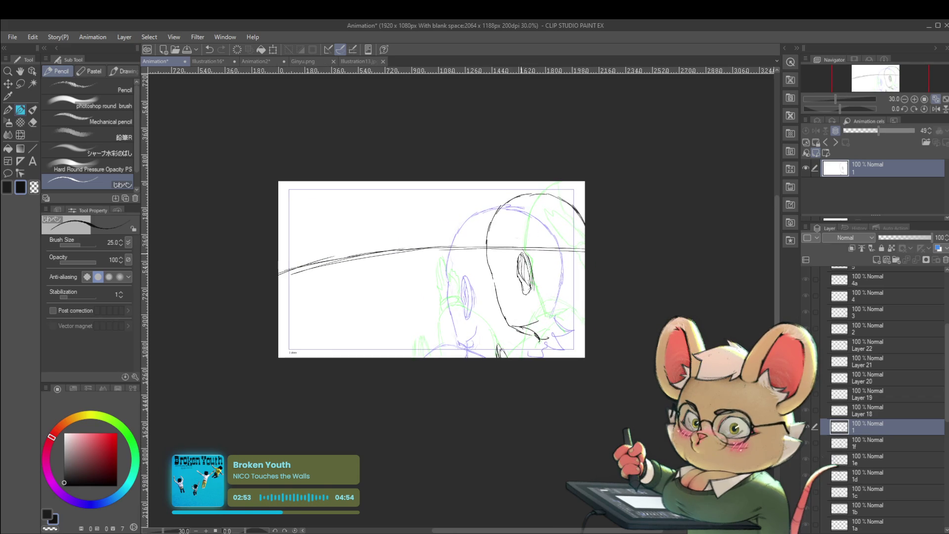
mouse_move(489, 258)
left_mouse_down()
mouse_move(493, 277)
mouse_move(489, 230)
left_mouse_up()
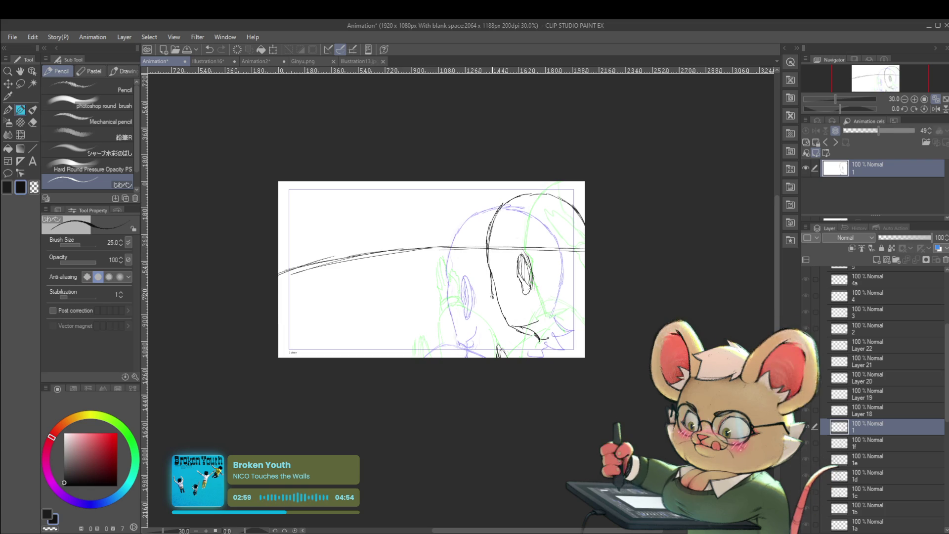
scroll(542, 198, "down", 3)
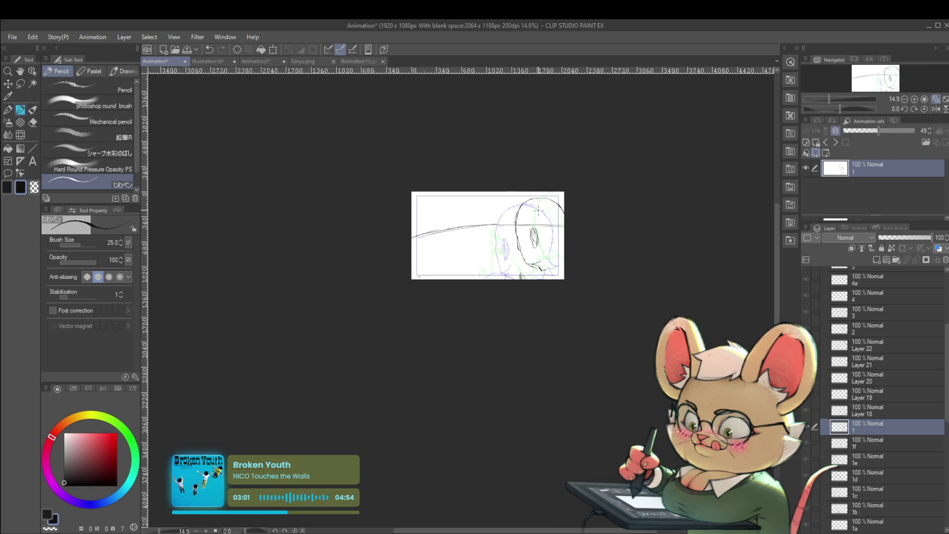
Add a second horizon line stroke on the Layer 18 cel
scroll(539, 210, "up", 3)
key("Right")
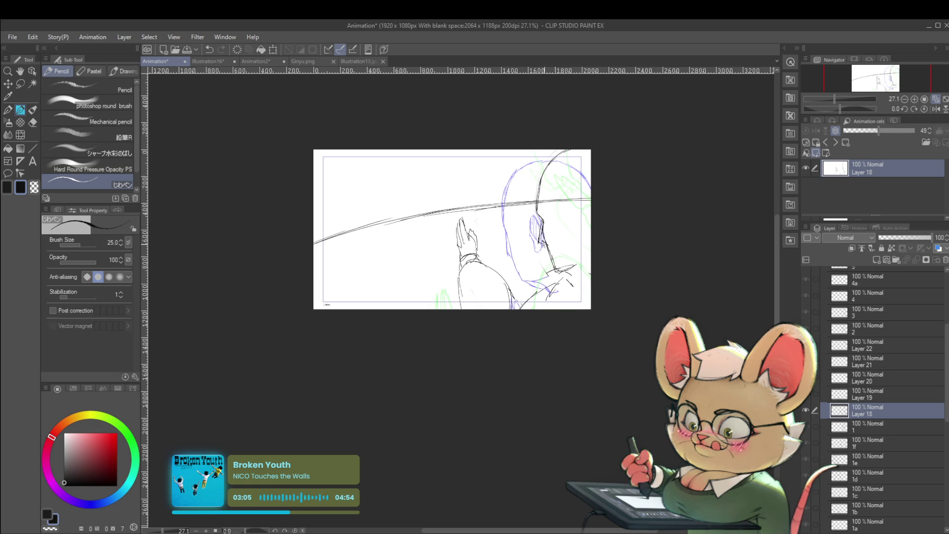
scroll(569, 204, "down", 2)
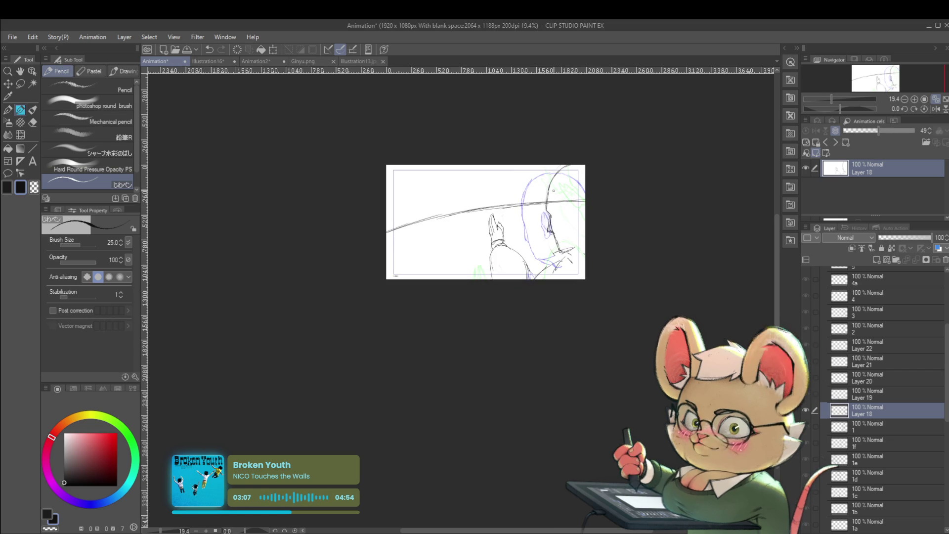
left_click_drag(387, 231, 585, 200)
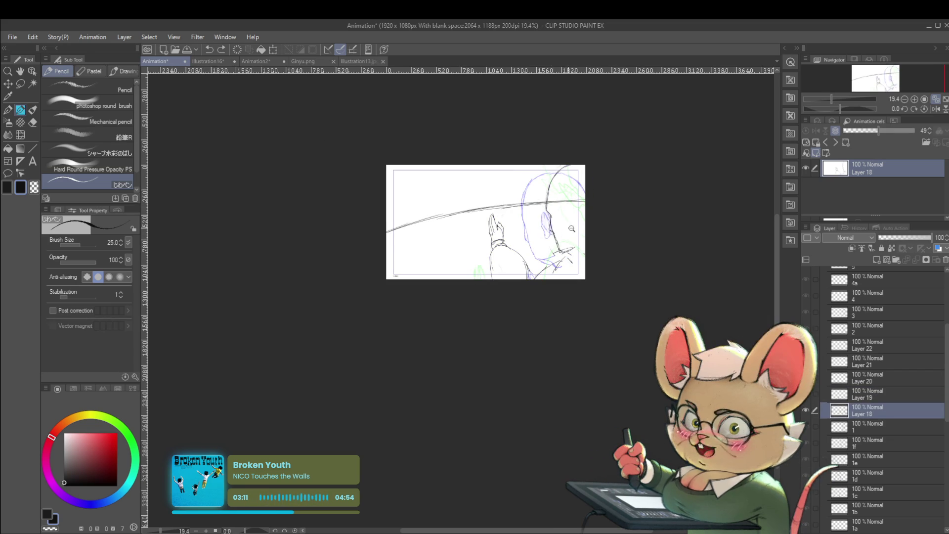
Back on cel 1, extend the head outline downward
scroll(536, 221, "up", 5)
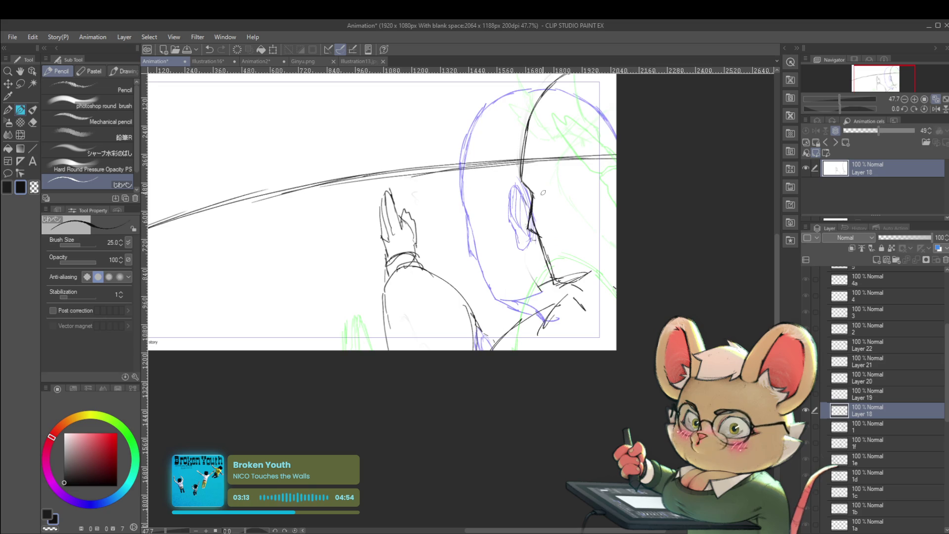
key("alt+bracketleft")
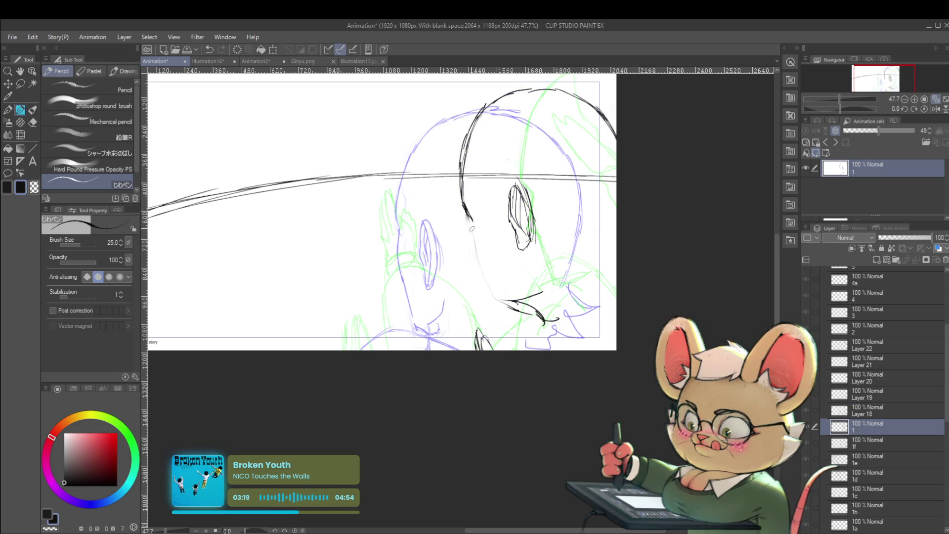
left_click_drag(471, 225, 477, 256)
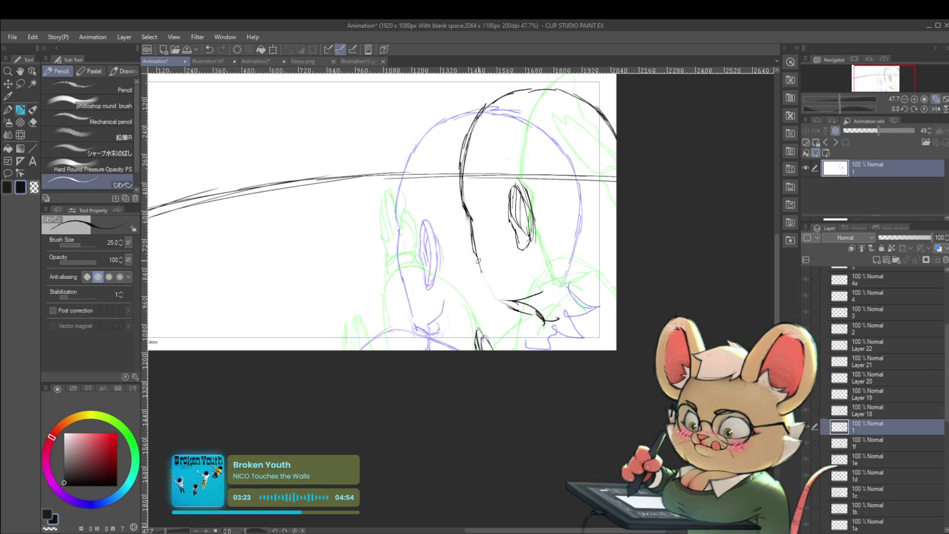
Zoom out, step through Layers 18, 19 and 20, and start playback
key("ctrl+minus")
key("ctrl+minus")
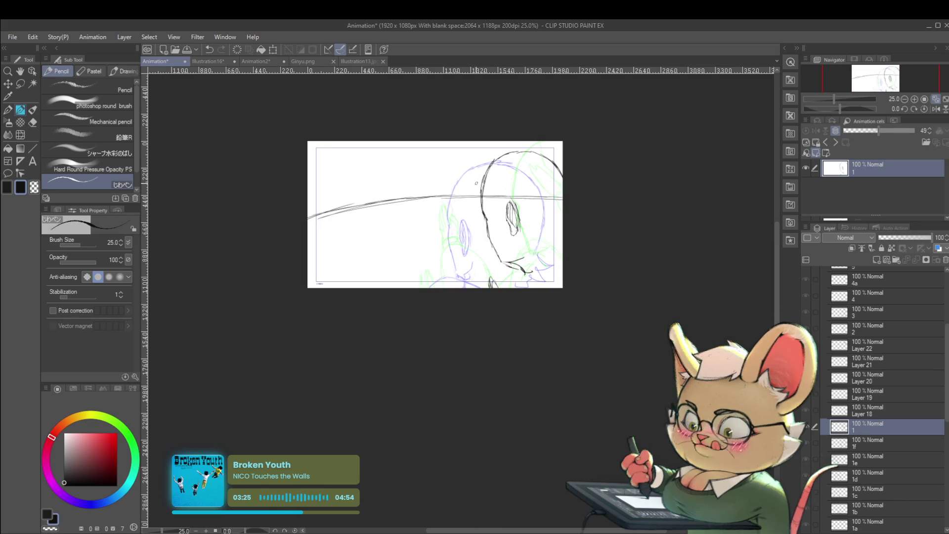
key("alt+bracketright")
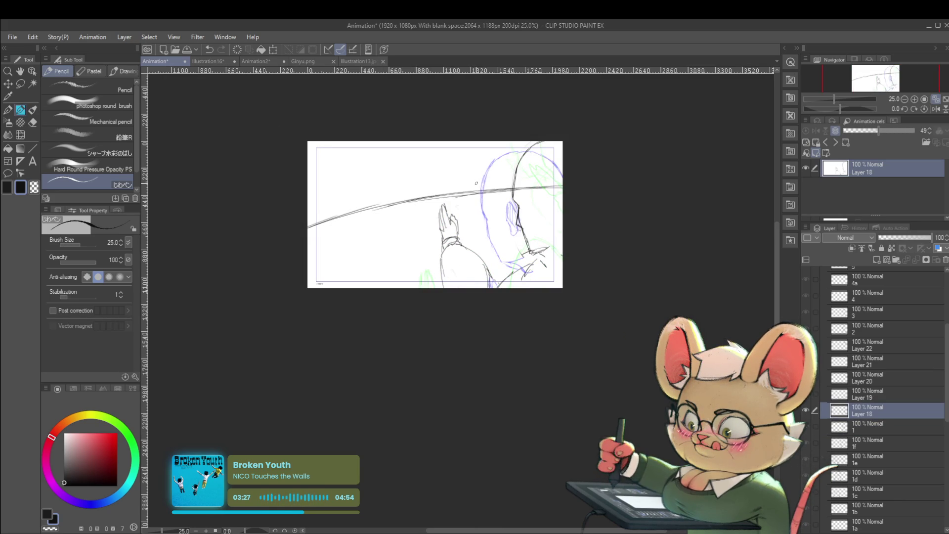
key("alt+bracketright")
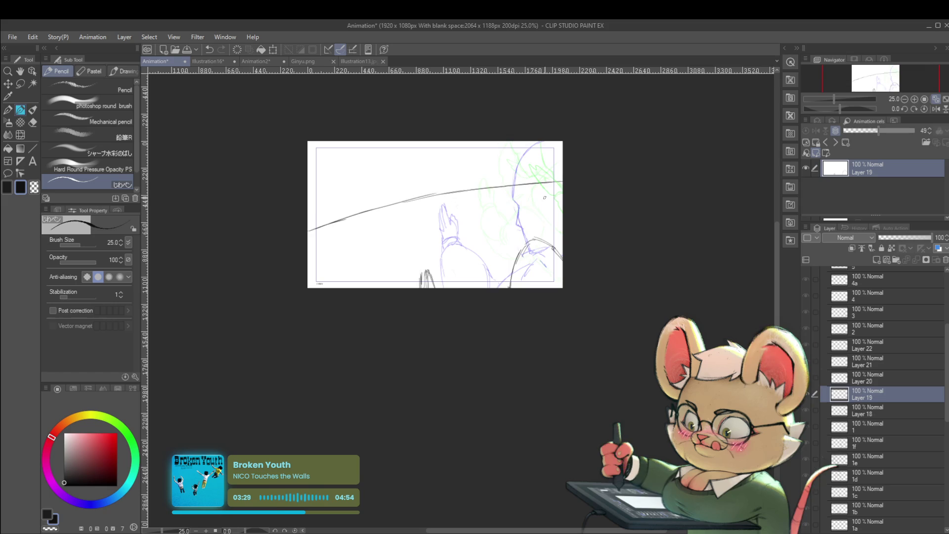
key("alt+bracketright")
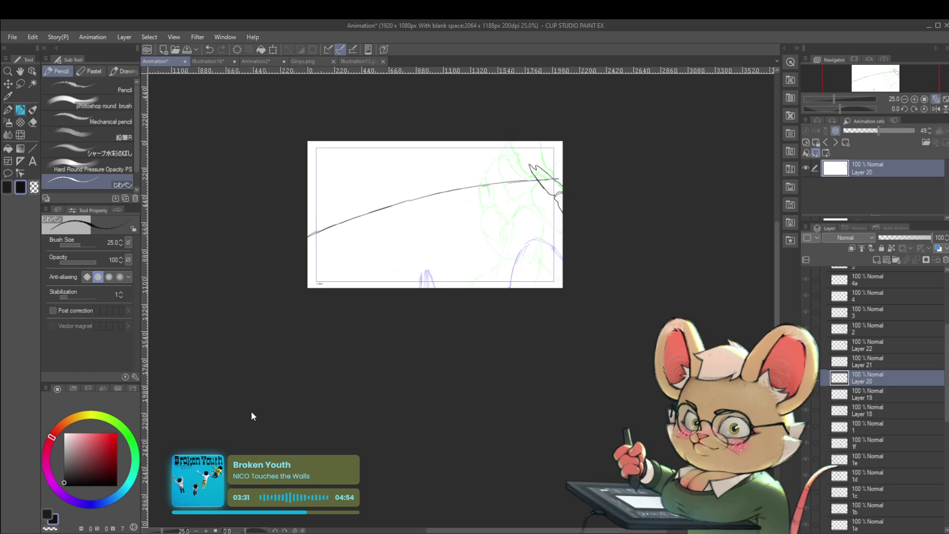
key("Return")
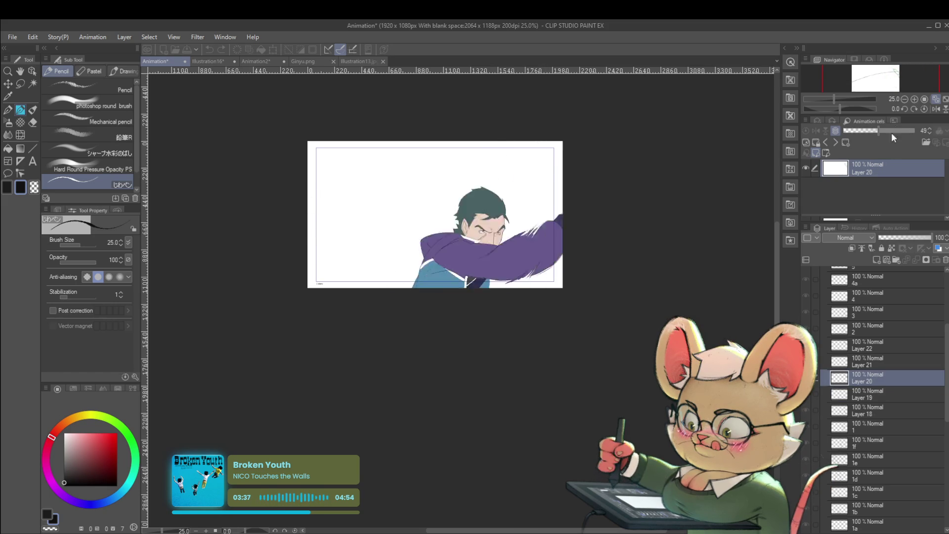
Flip the canvas view horizontally while the animation plays
left_click(936, 109)
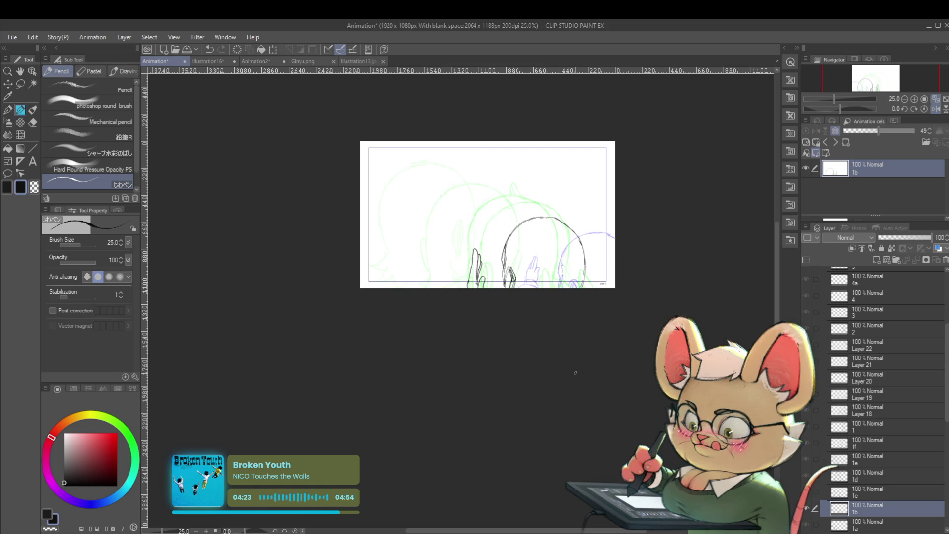
Unflip the view, then play the animation and stop it on the current frame
key("h")
left_click_drag(535, 240, 546, 248)
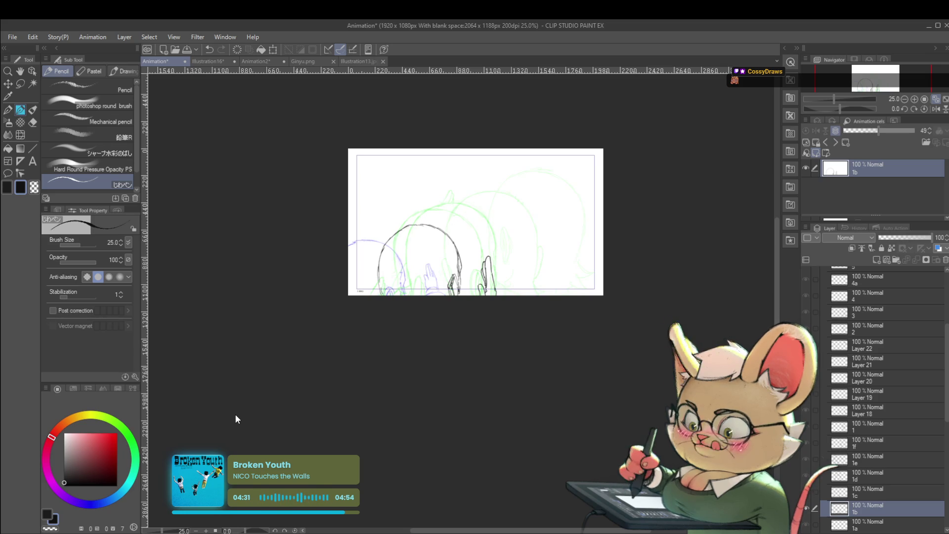
key("Return")
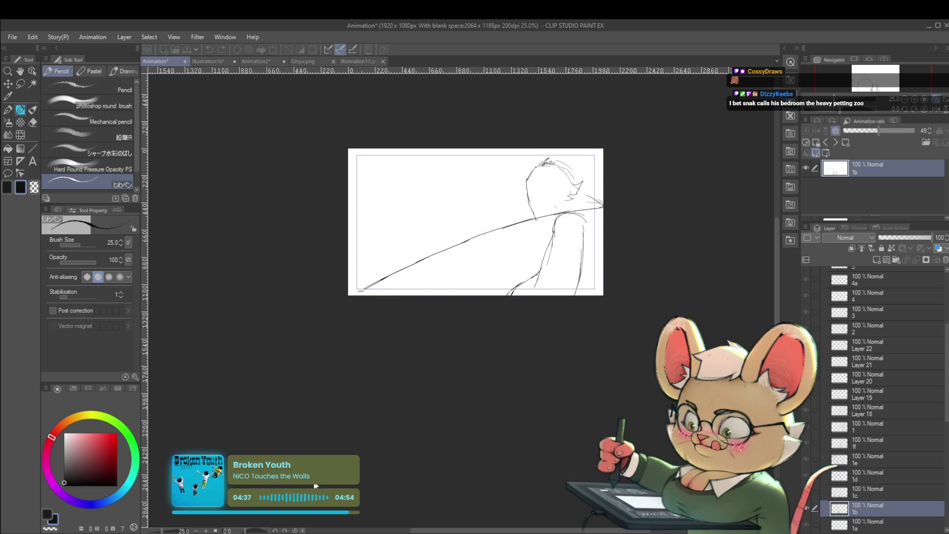
key("Return")
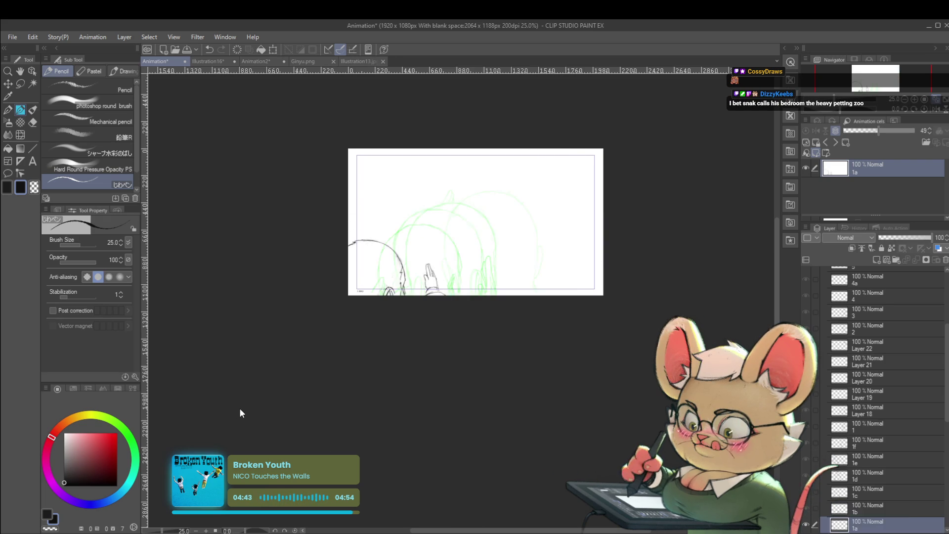
Step through the cels from 1a up to Layer 19, then back to the Layer 18 hand cel
key("Right")
key("Right")
key("Right")
key("Right")
key("Right")
key("Right")
key("Right")
key("Right")
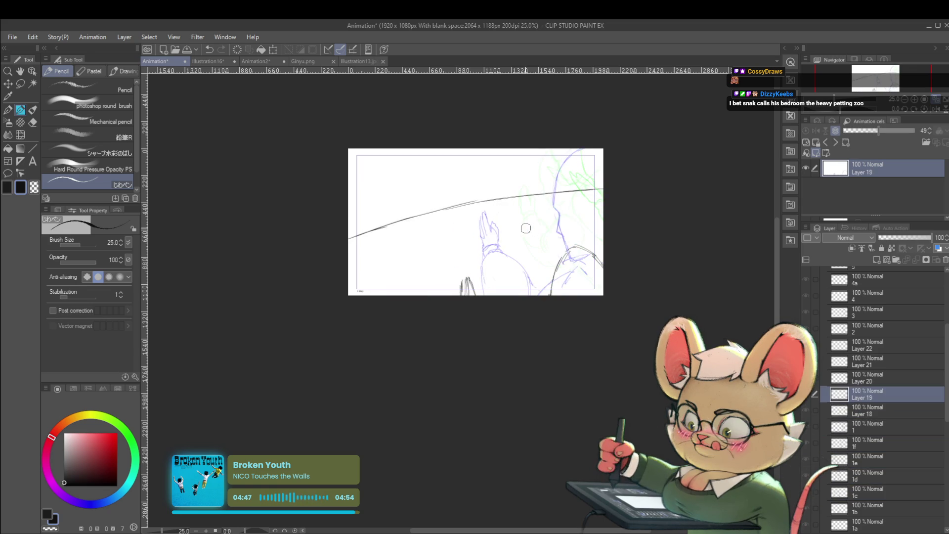
key("Right")
key("Right")
key("Right")
key("Right")
key("Right")
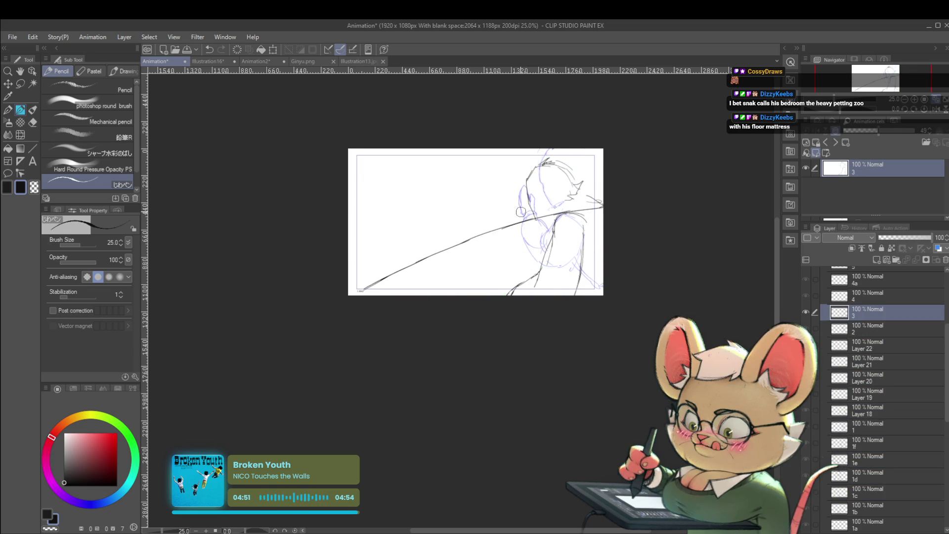
key("Left")
key("Left")
key("Left")
key("Left")
key("Left")
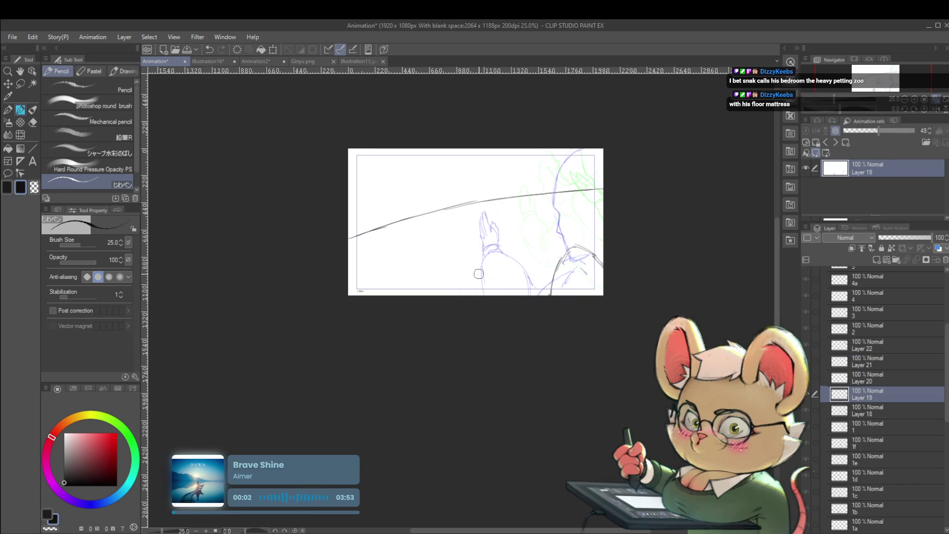
key("Left")
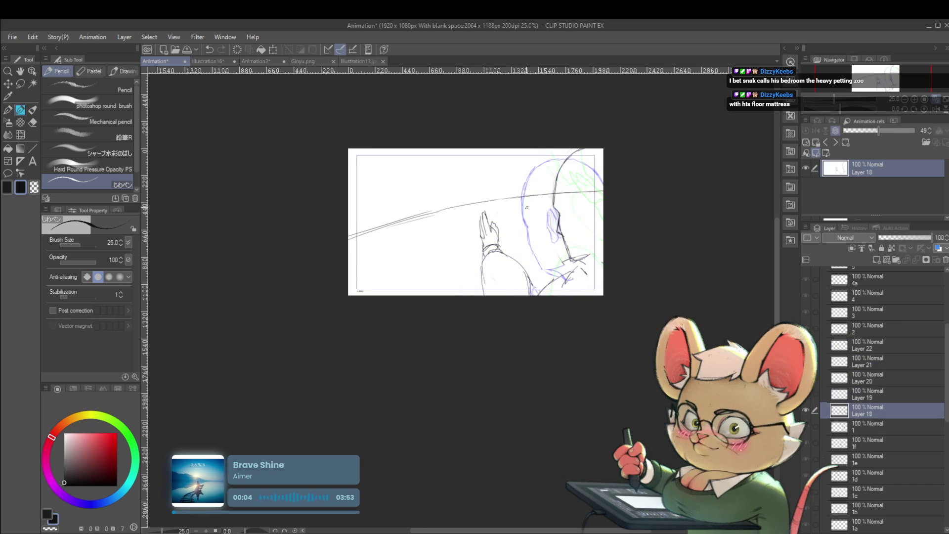
left_click(24, 134)
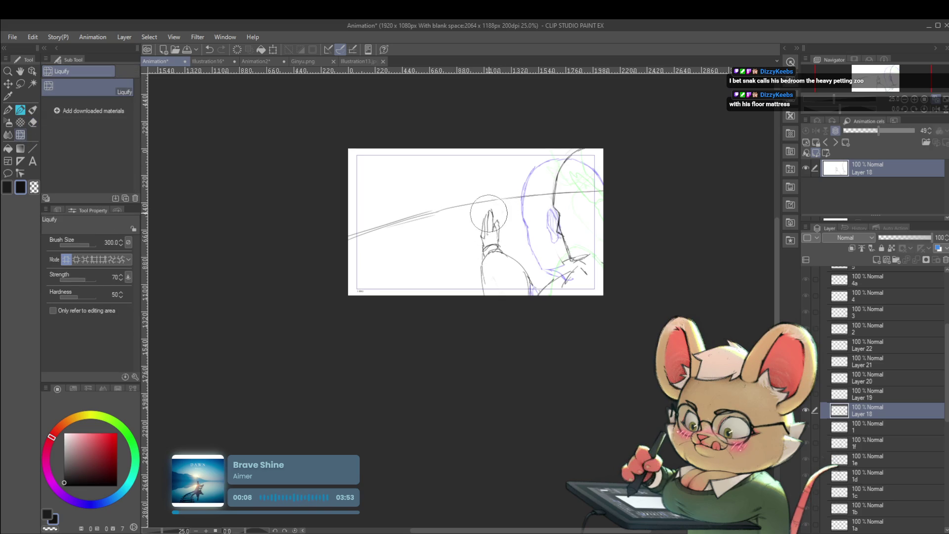
Enlarge the Liquify brush to 400, play the animation, unflip, and review cels 1a to 1f
key("bracketright")
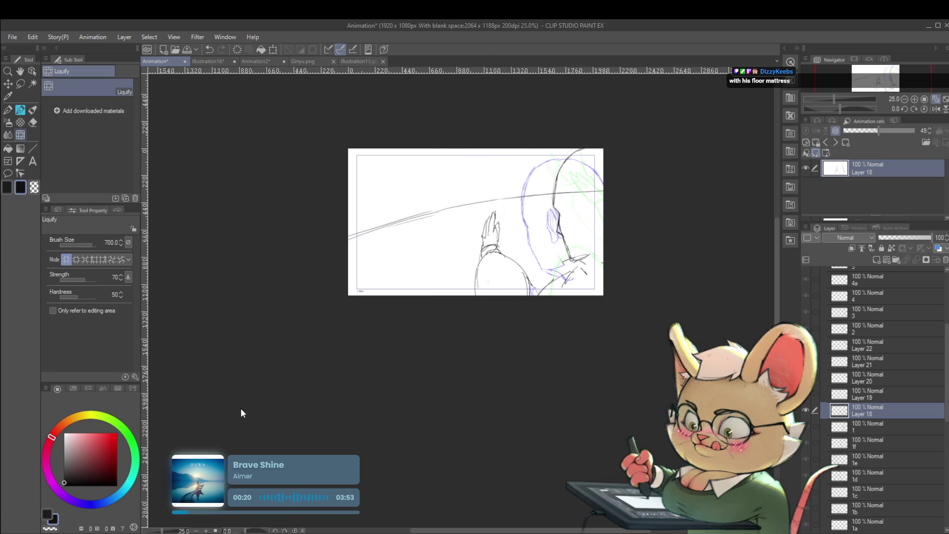
key("space")
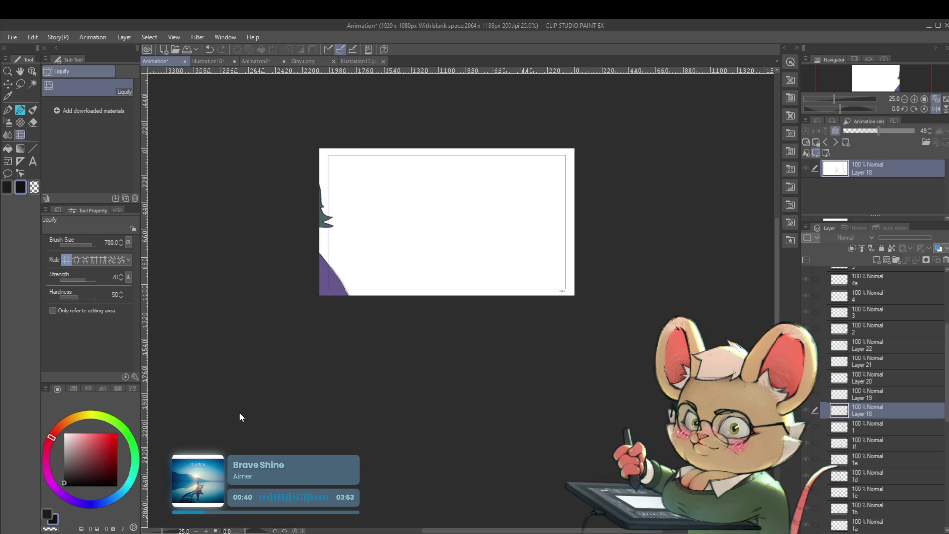
left_click(934, 111)
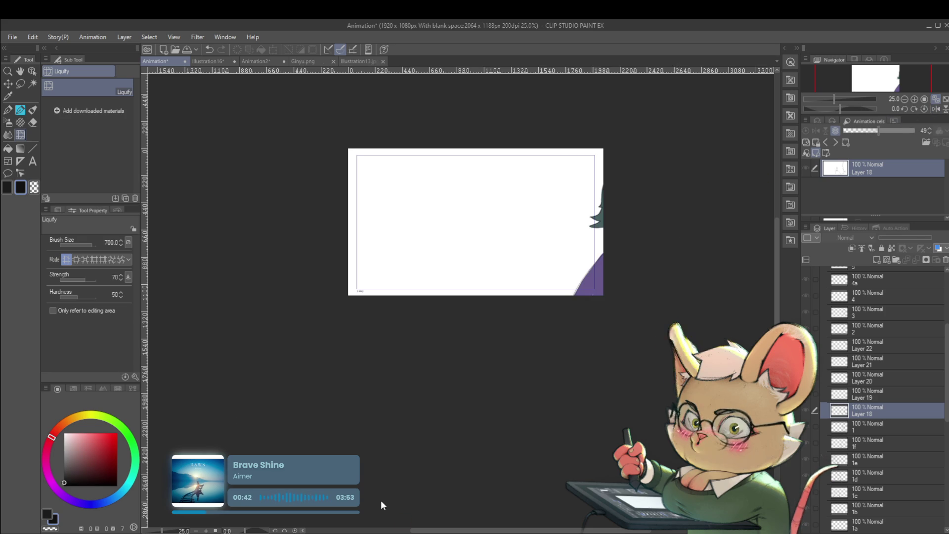
key("Home")
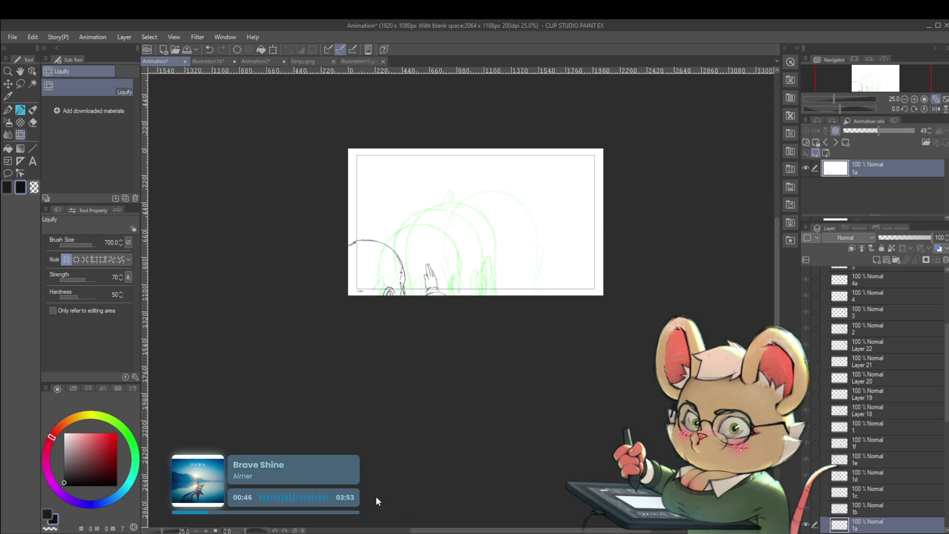
key("Right")
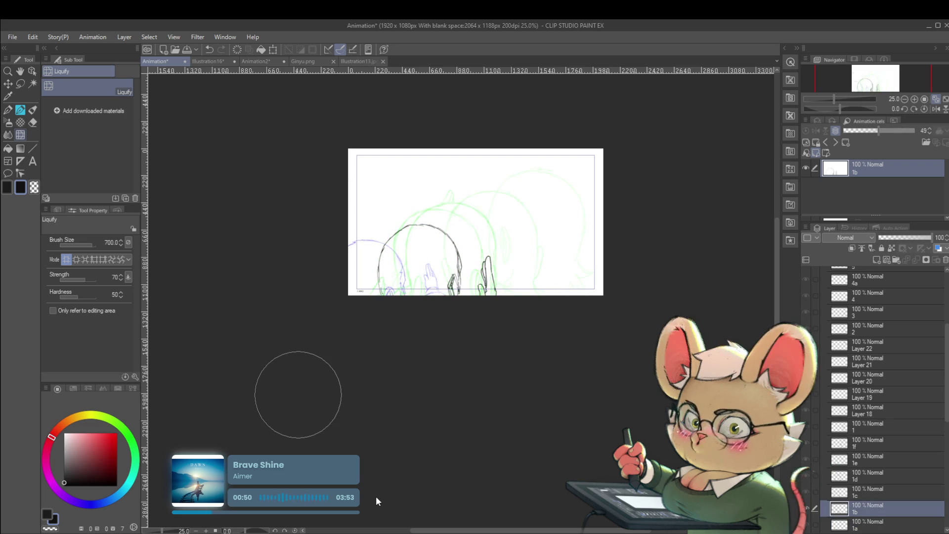
key("Right")
key("Right")
key("Right")
key("Right")
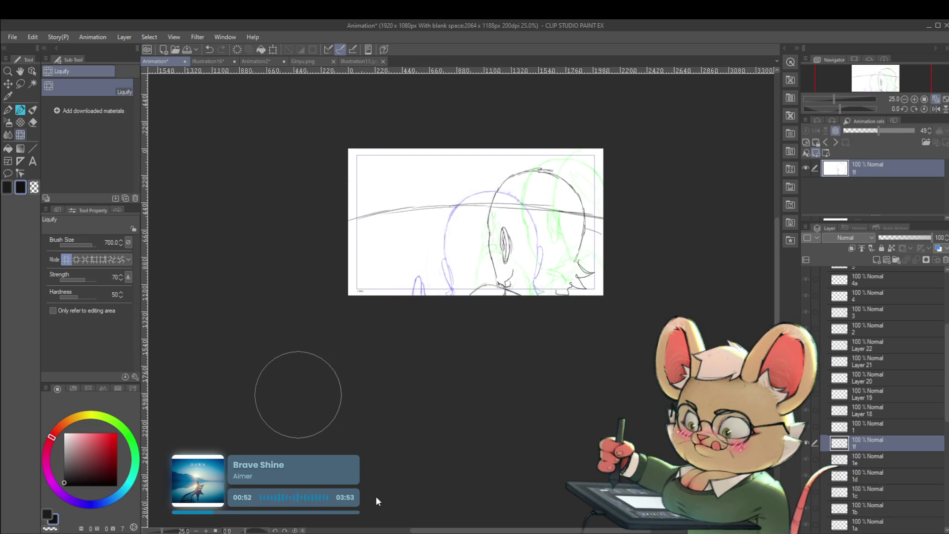
key("Right")
key("Right")
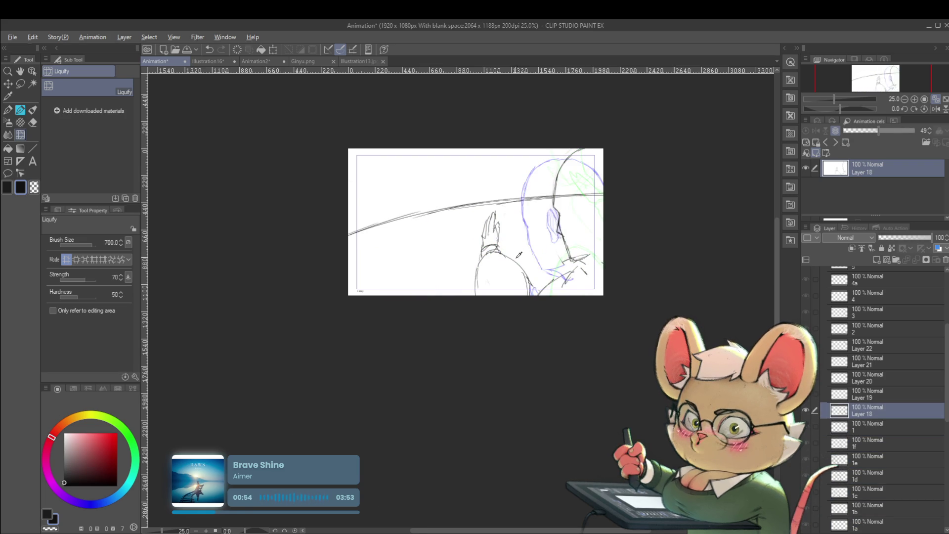
Liquify-push Layer 18's arm and sleeve lines into their new positions
scroll(517, 251, "up", 1)
left_click_drag(484, 259, 498, 254)
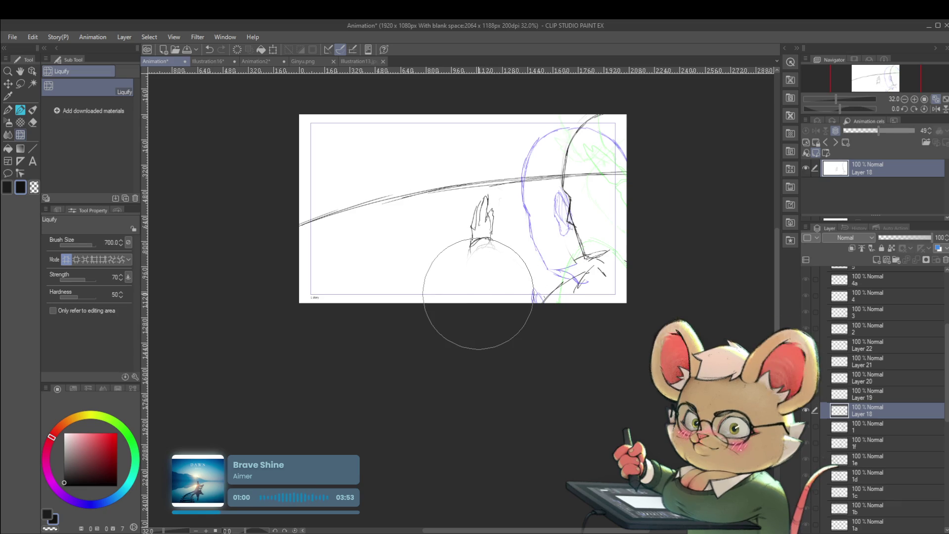
key("p")
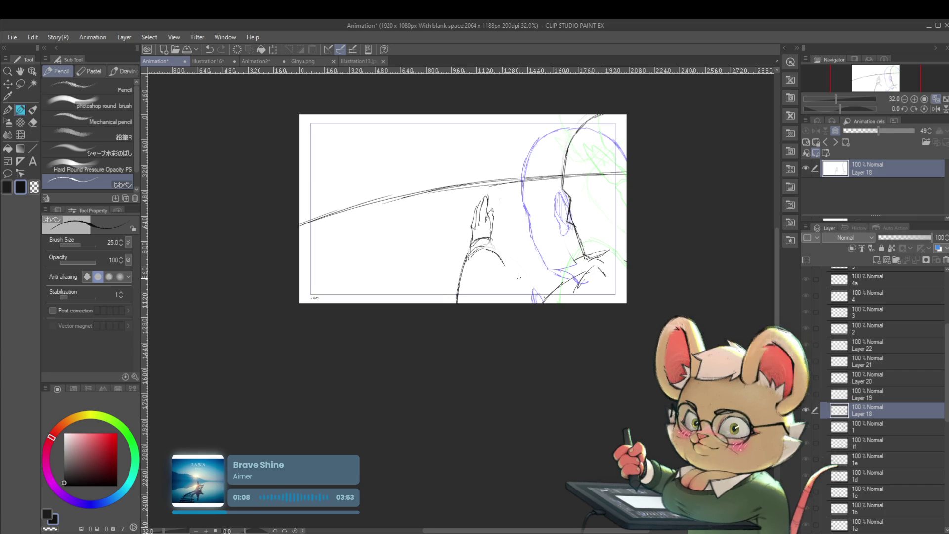
Extend the arm line down toward the bottom of the frame
left_click_drag(533, 297, 510, 286)
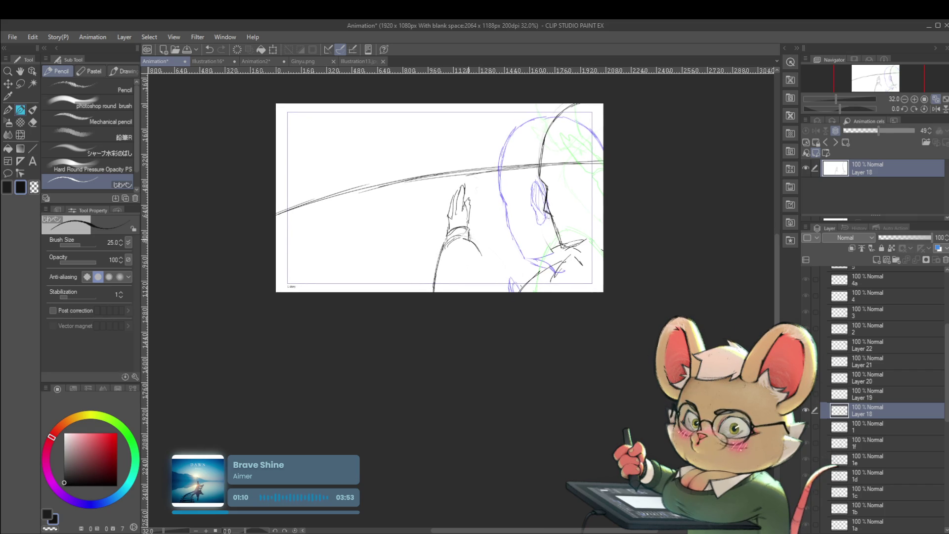
left_click_drag(474, 243, 486, 265)
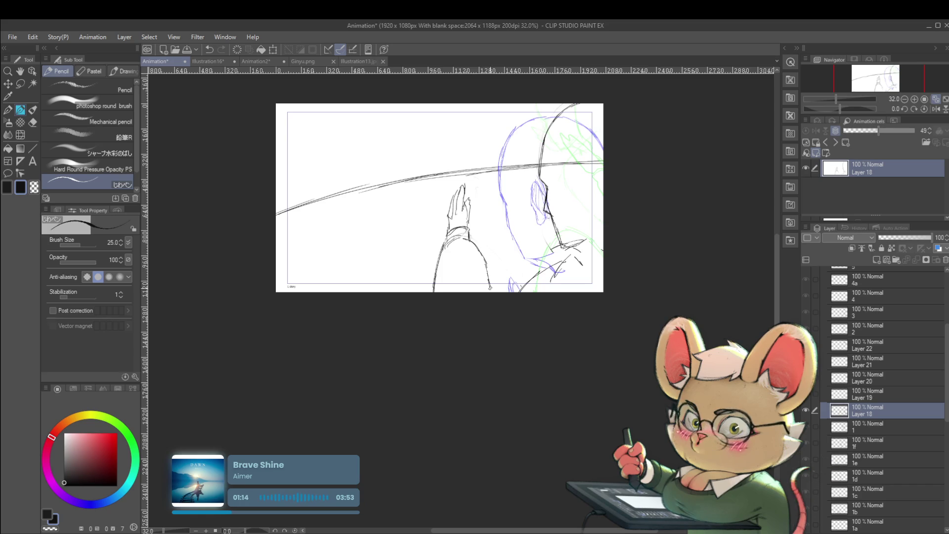
scroll(487, 279, "down", 2)
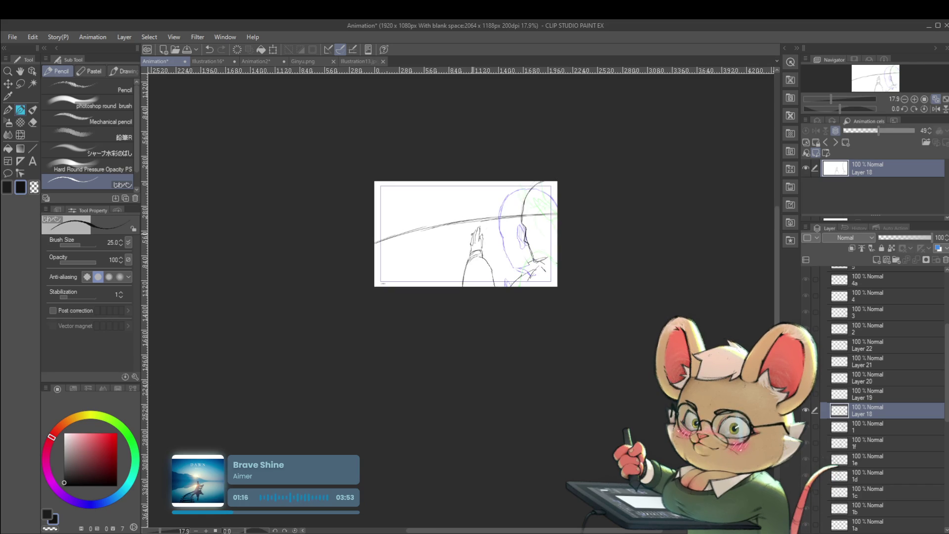
scroll(473, 234, "up", 2)
Erase the old finger strokes, redraw the hand top and fingers, then step to Layer 19
left_click_drag(452, 212, 446, 240)
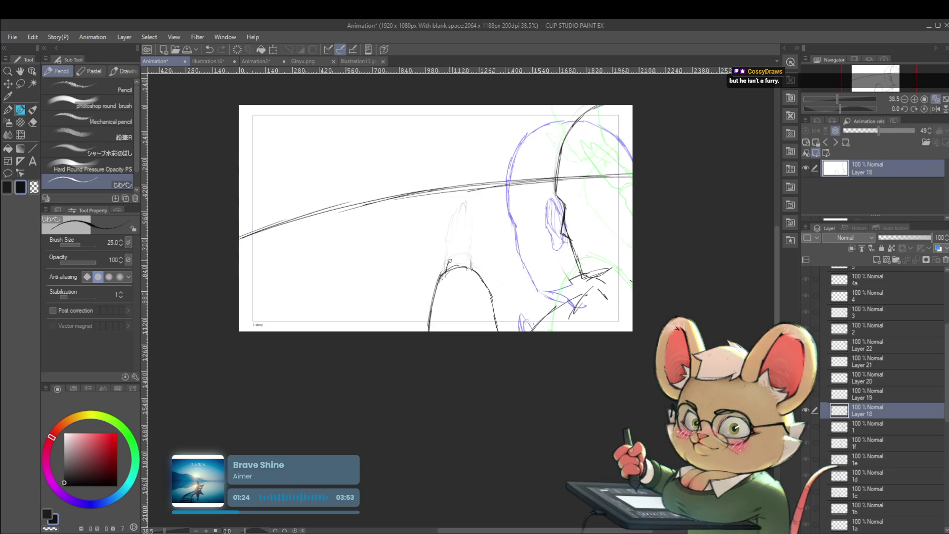
mouse_move(455, 258)
left_mouse_down()
mouse_move(473, 267)
mouse_move(454, 255)
left_mouse_up()
left_click_drag(466, 223, 479, 207)
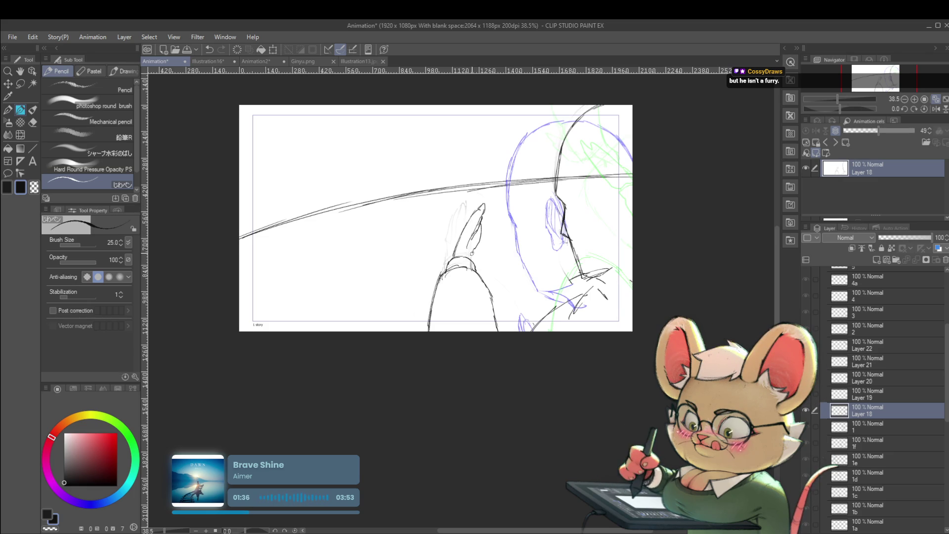
scroll(509, 203, "down", 3)
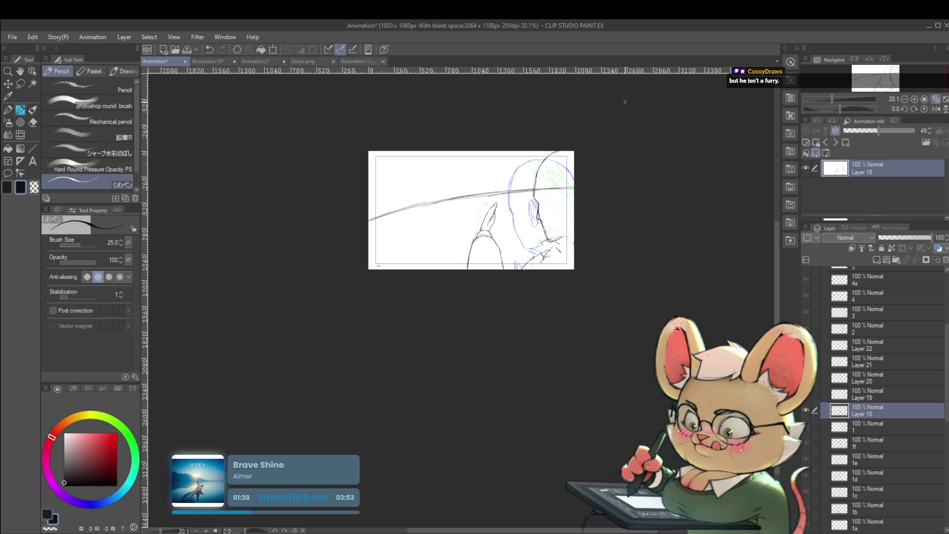
key("alt+bracketright")
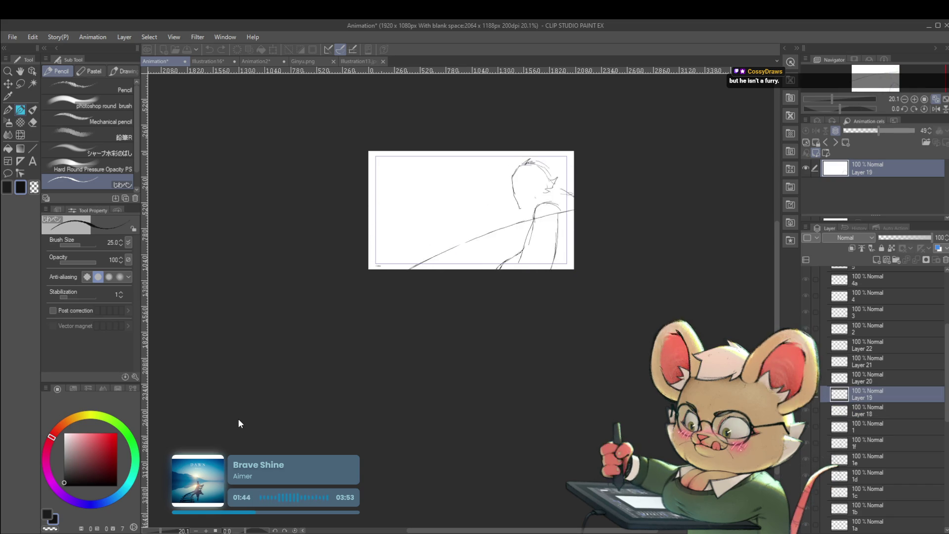
Mirror the view and sketch the raised hand's pointed tip
left_click(935, 109)
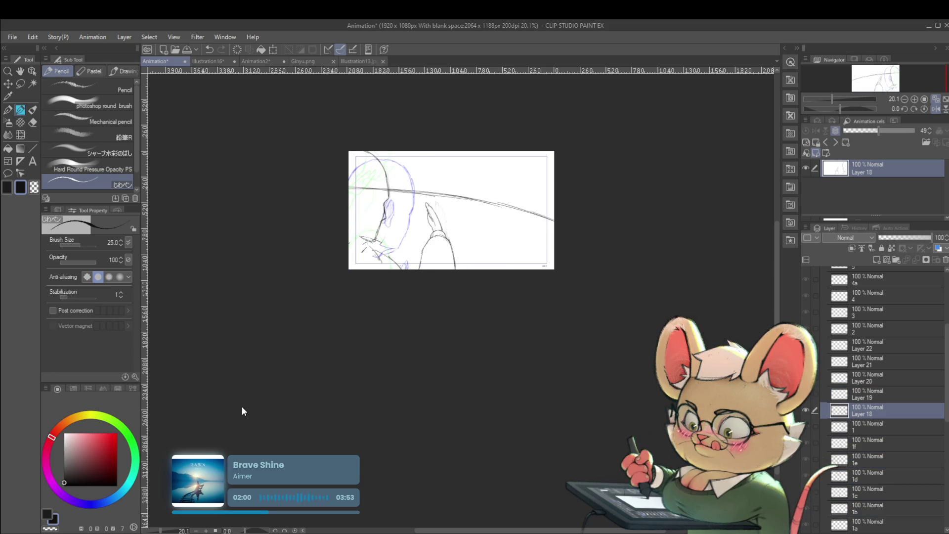
scroll(428, 210, "up", 2)
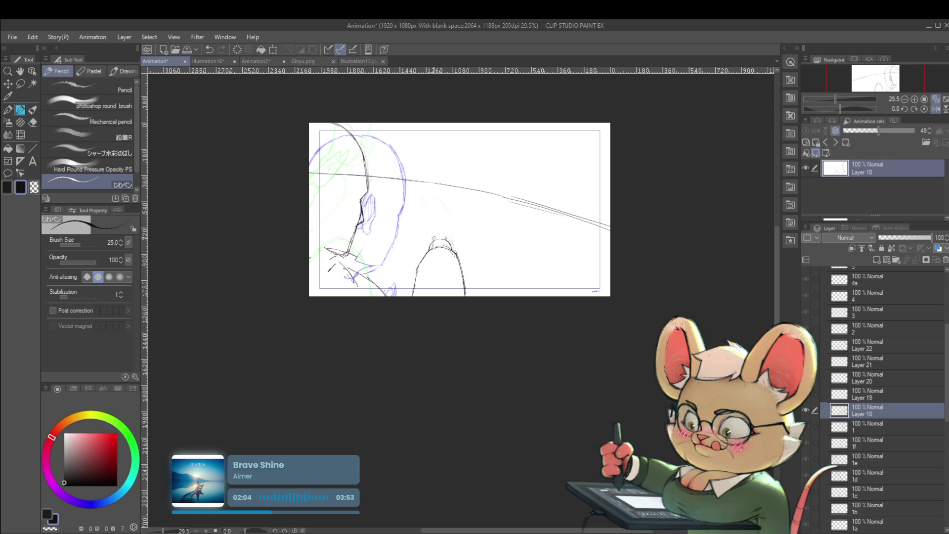
left_click_drag(435, 225, 437, 224)
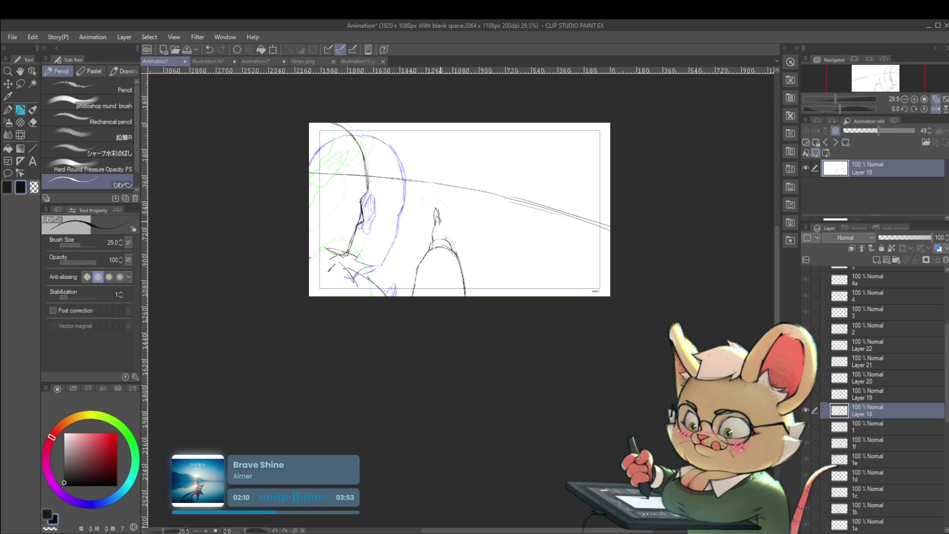
Play the animation to check the new stroke and unmirror the canvas
scroll(454, 189, "down", 3)
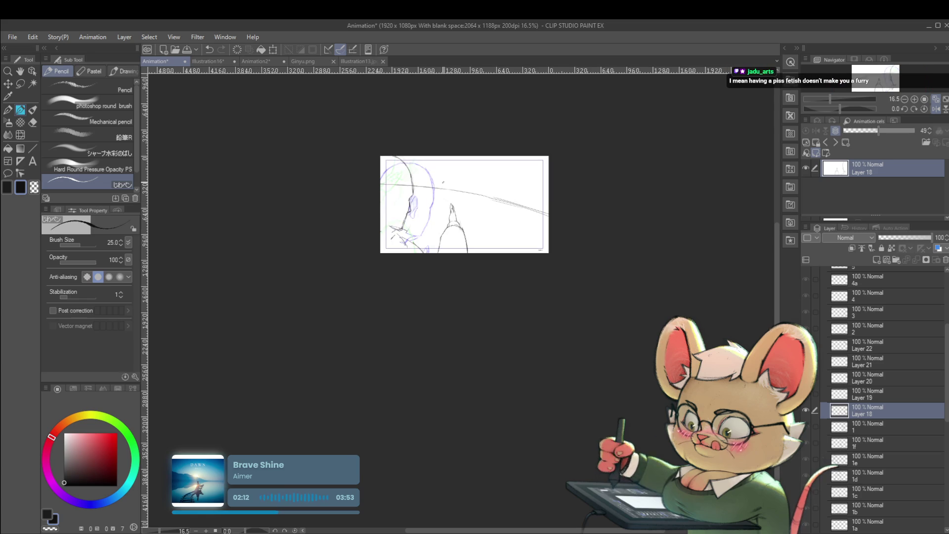
scroll(444, 247, "up", 2)
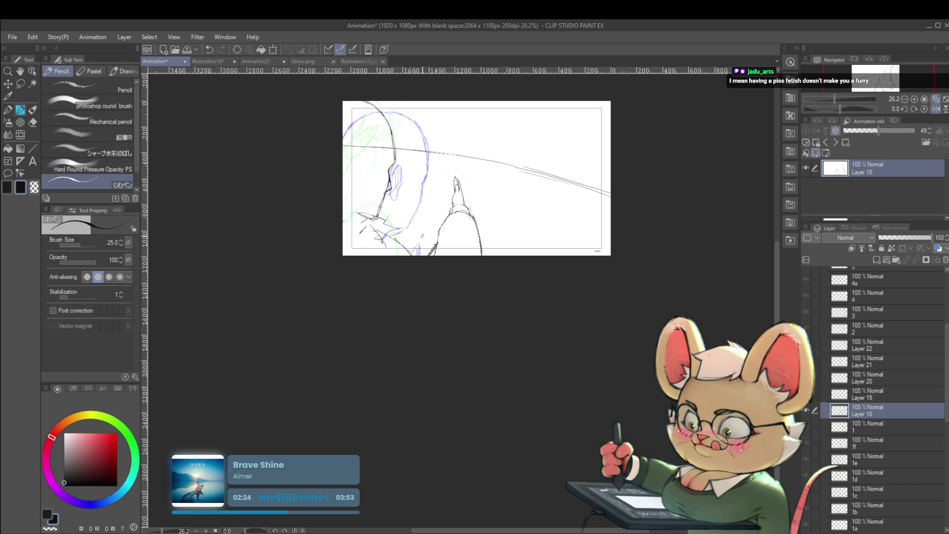
key("space")
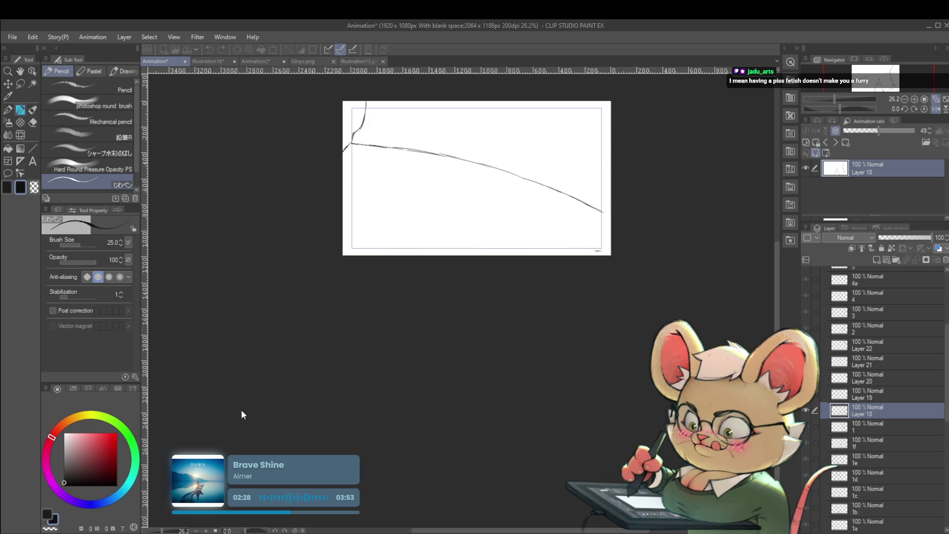
left_click(934, 109)
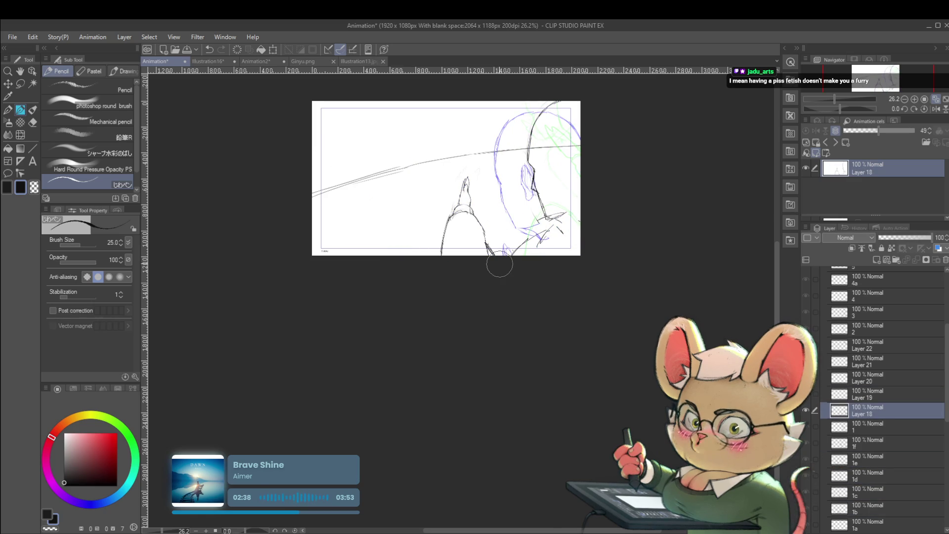
Lasso the raised hand sketch, nudge it with Free Transform, and replay the animation
key("m")
left_click_drag(427, 273, 482, 156)
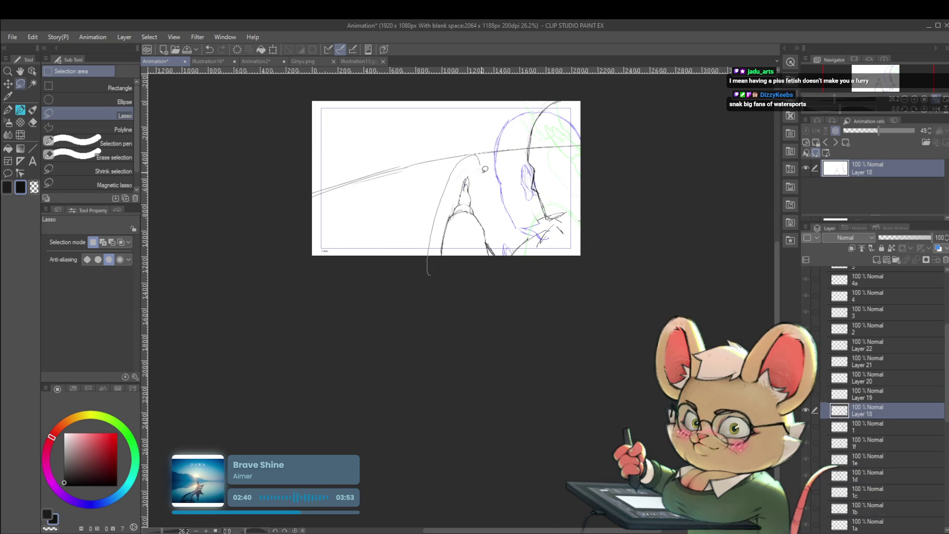
key("ctrl+t")
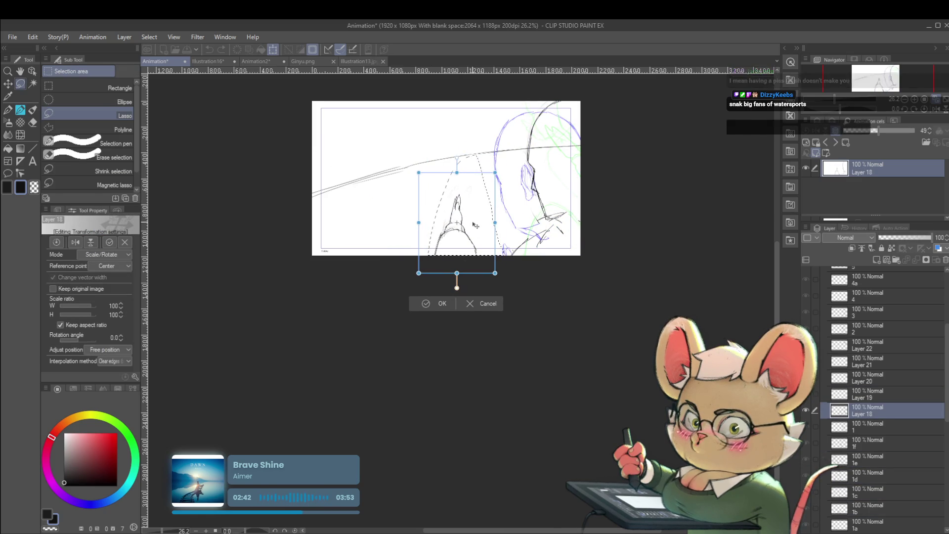
key("Escape")
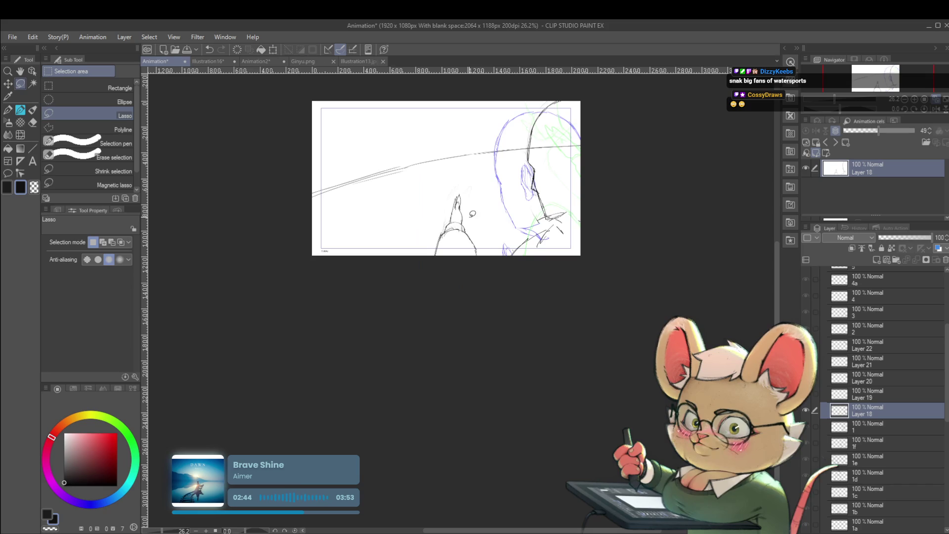
key("space")
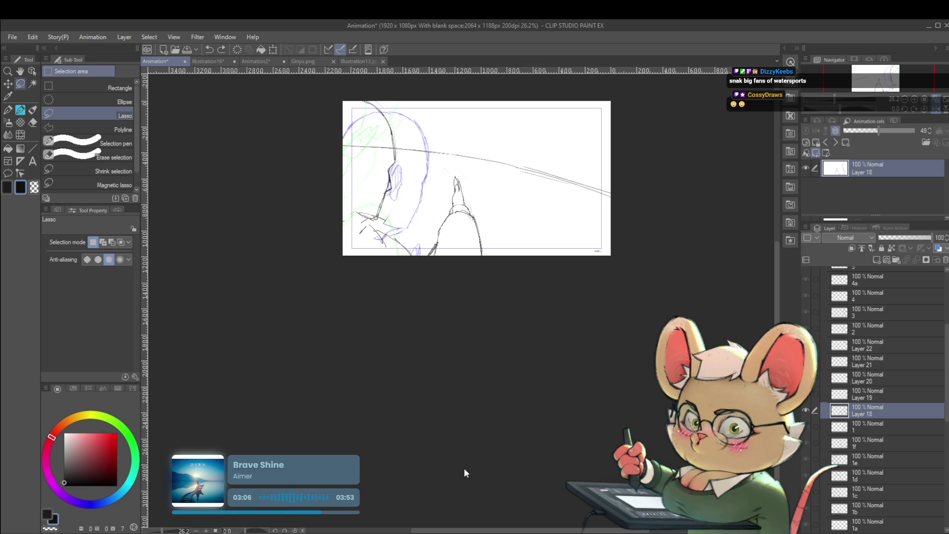
scroll(449, 205, "up", 2)
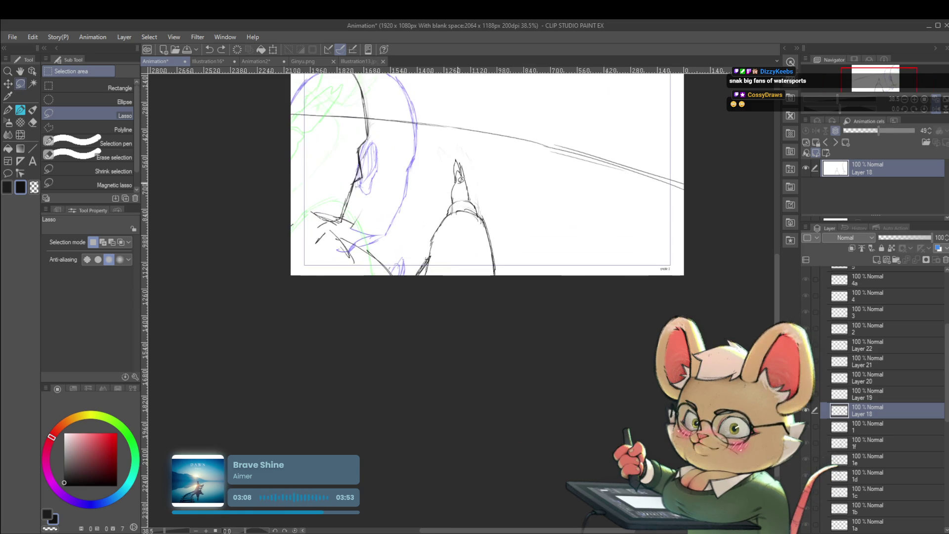
Erase the old raised hand and pencil new arcs curving up behind the head, undoing one stroke
left_click_drag(436, 232, 474, 198)
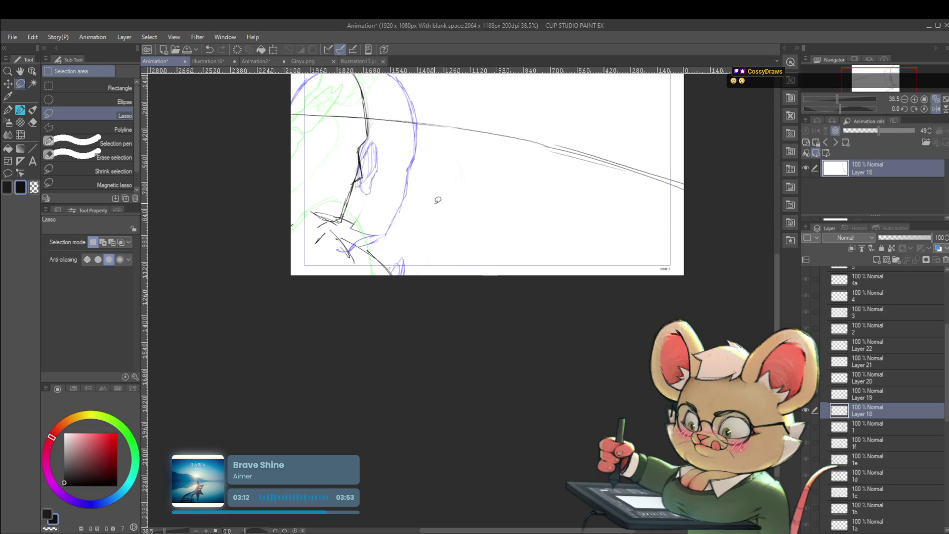
key("p")
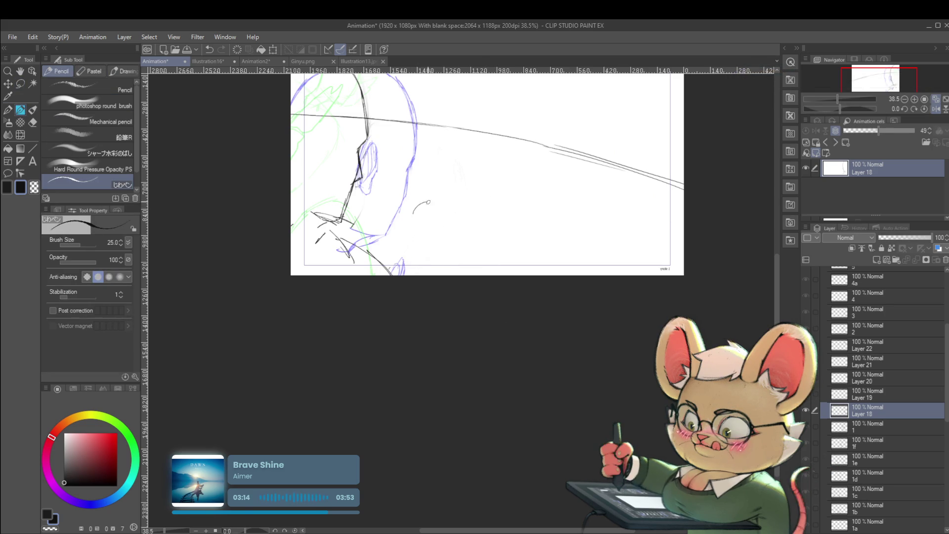
left_click_drag(414, 219, 436, 206)
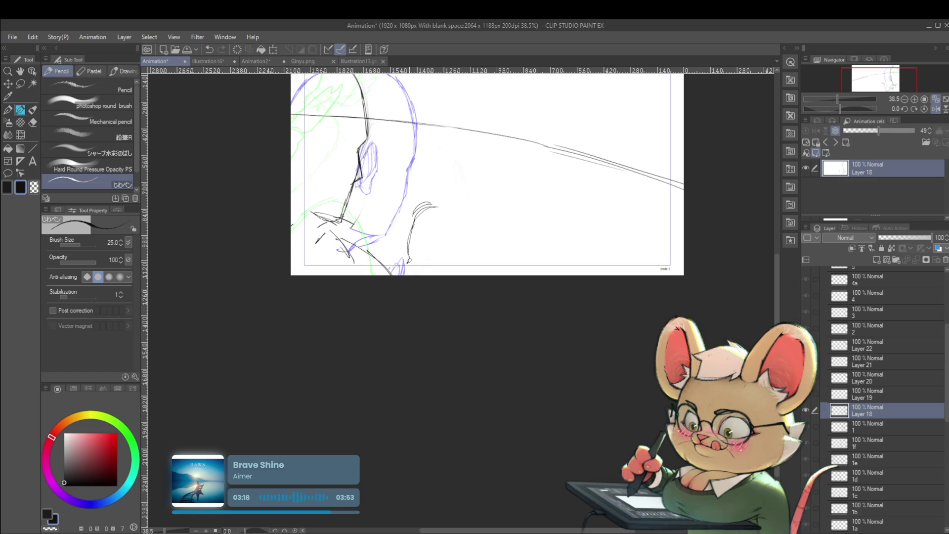
left_click_drag(426, 205, 467, 252)
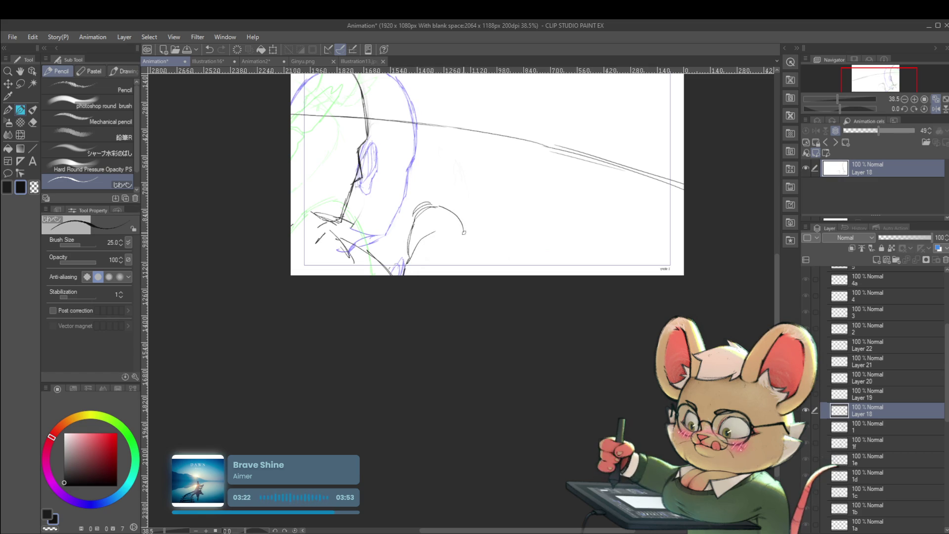
key("ctrl+z")
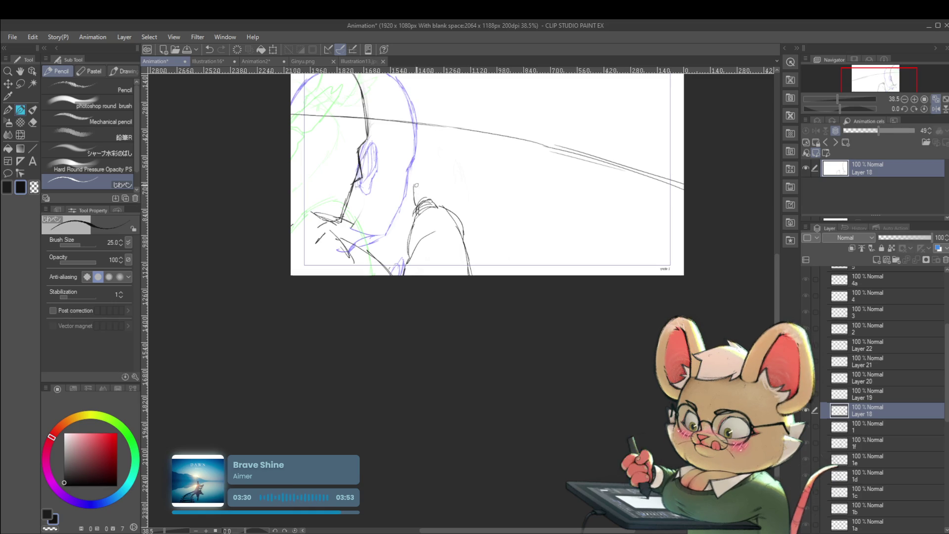
left_click_drag(409, 179, 420, 197)
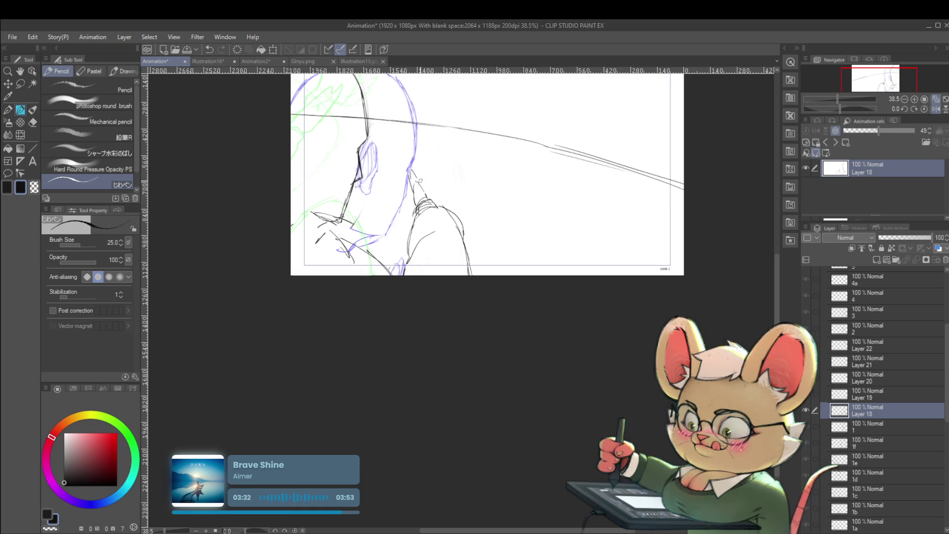
Replay the animation to review the redrawn hand pose
scroll(421, 182, "down", 2)
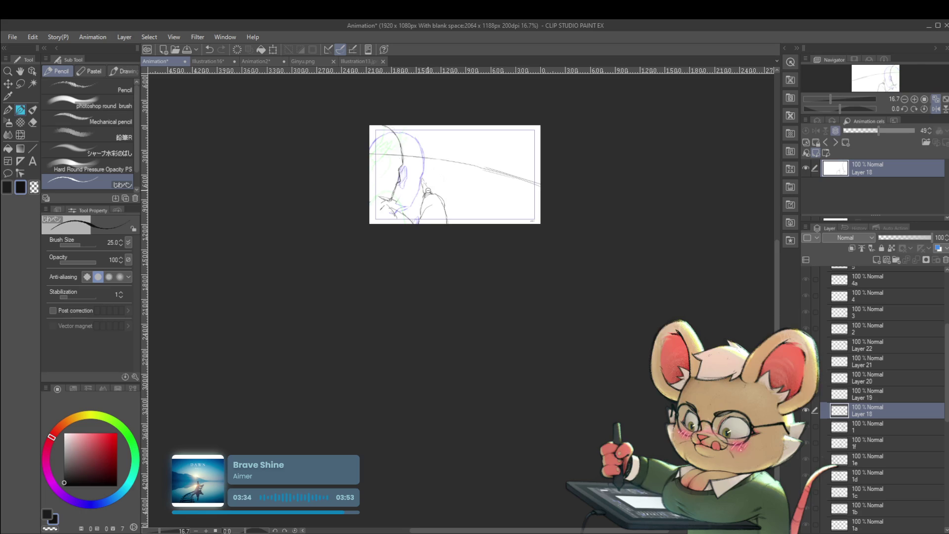
scroll(421, 182, "up", 2)
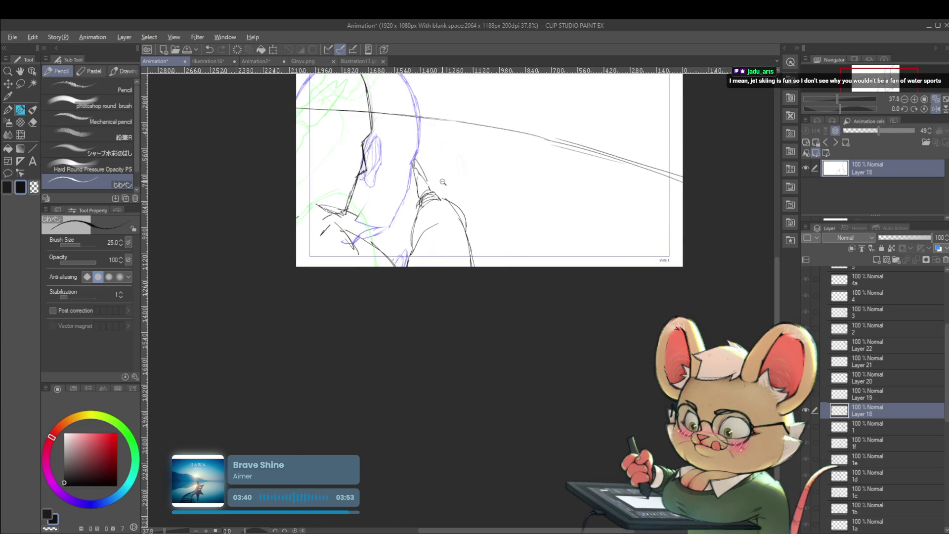
scroll(439, 180, "down", 2)
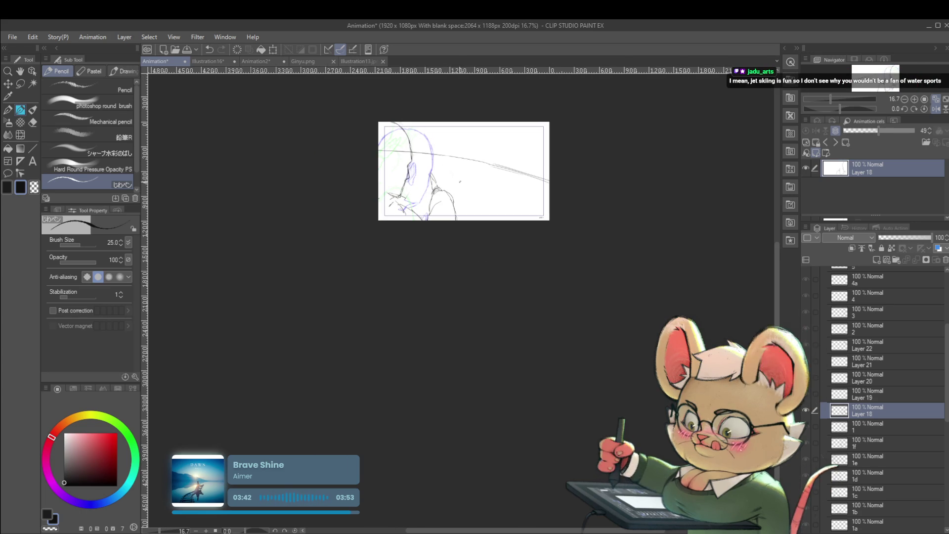
key("Return")
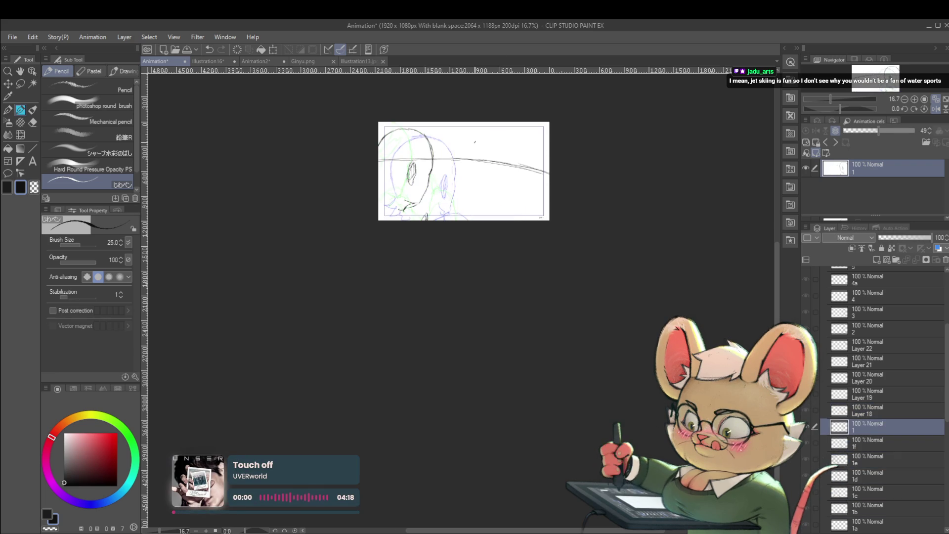
scroll(469, 164, "up", 3)
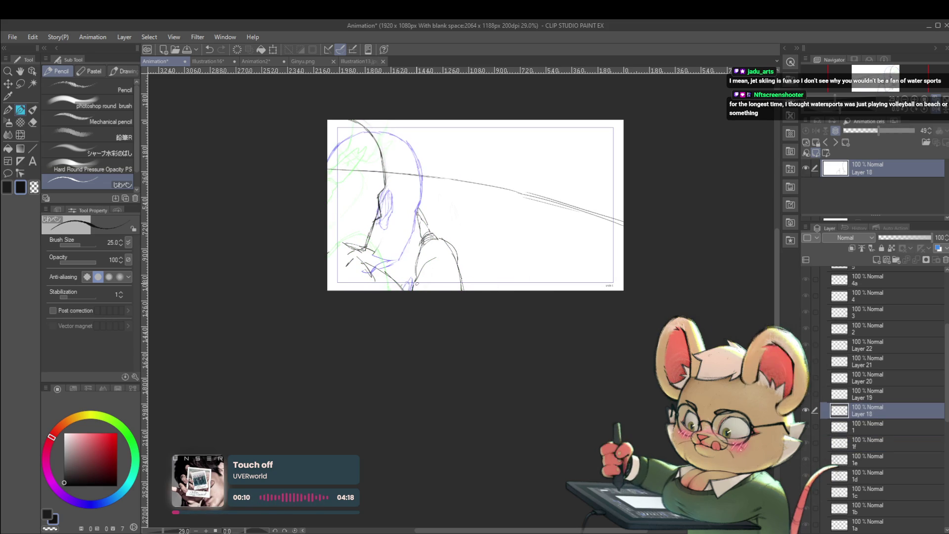
Lasso the redrawn hand and move and tilt it to the right with Free Transform
key("m")
left_click_drag(407, 226, 479, 298)
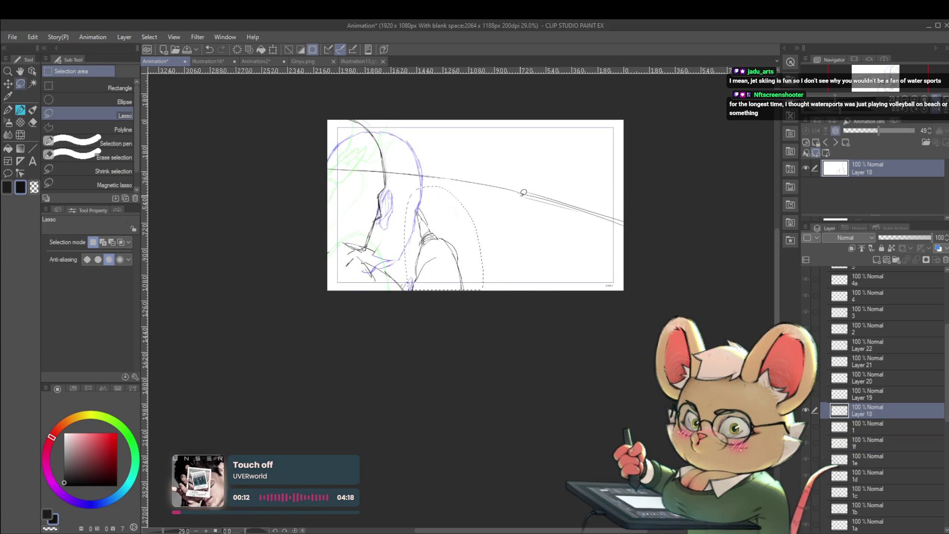
key("ctrl+t")
left_click_drag(478, 224, 511, 239)
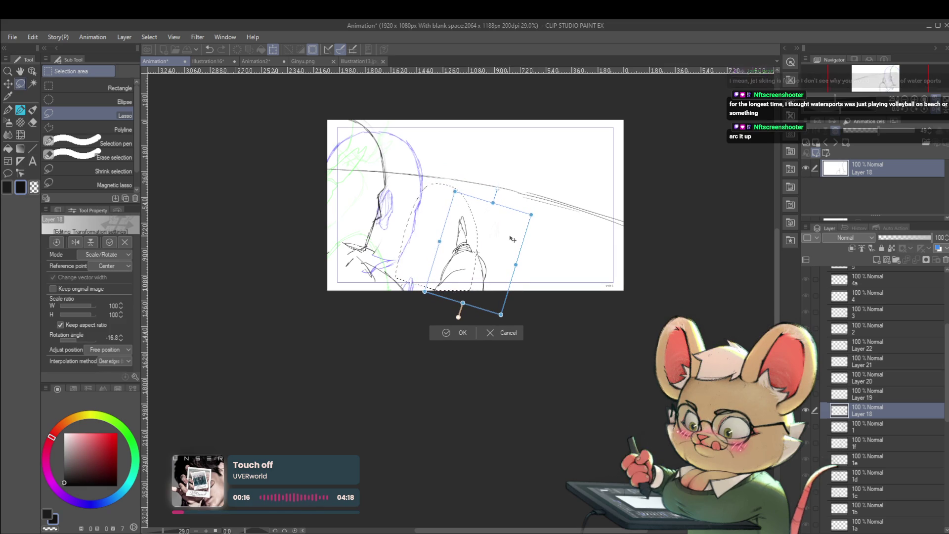
key("Return")
Flip back and forth between neighbouring cels to compare the hand poses
key("alt+bracketleft")
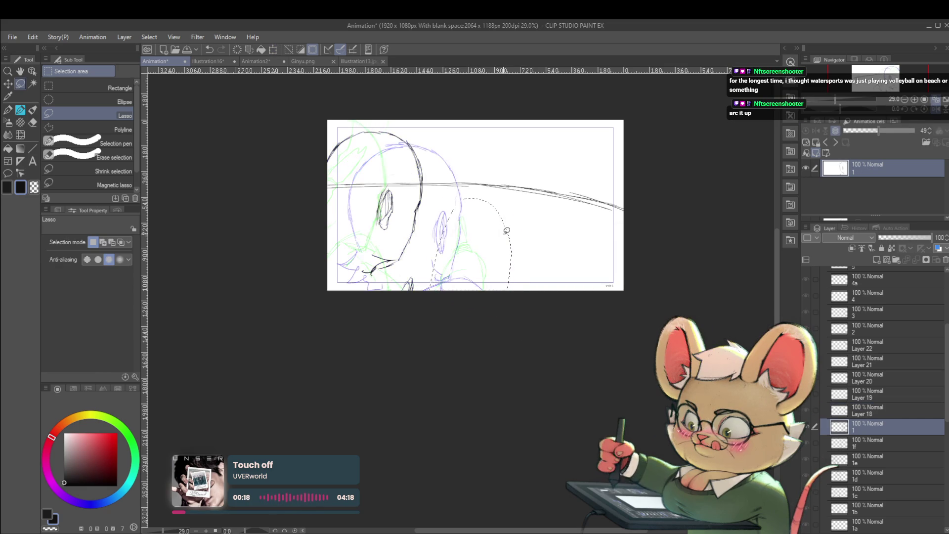
key("alt+bracketleft")
key("alt+bracketleft")
key("alt+bracketright")
key("alt+bracketright")
key("alt+bracketright")
key("alt+bracketleft")
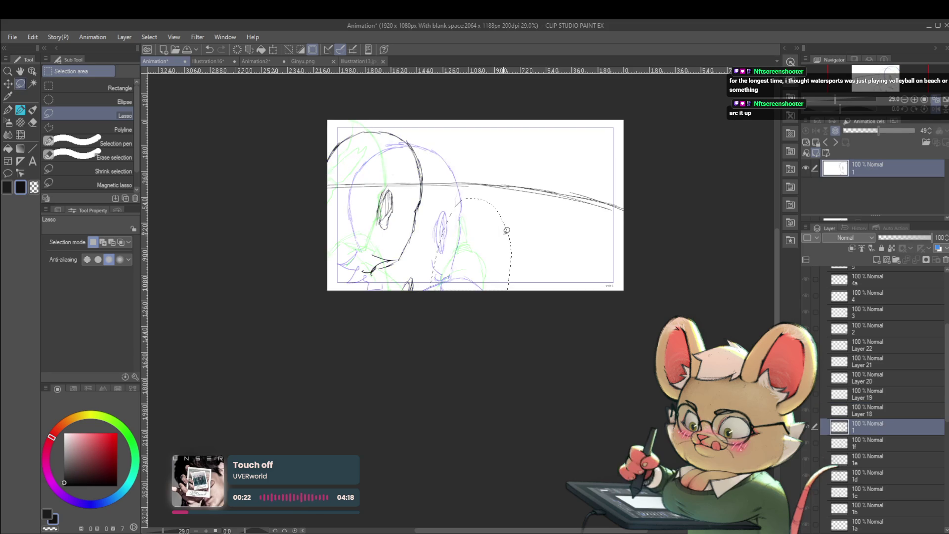
Transform a small selected area at the bottom of cel 1, then play the animation
key("ctrl+d")
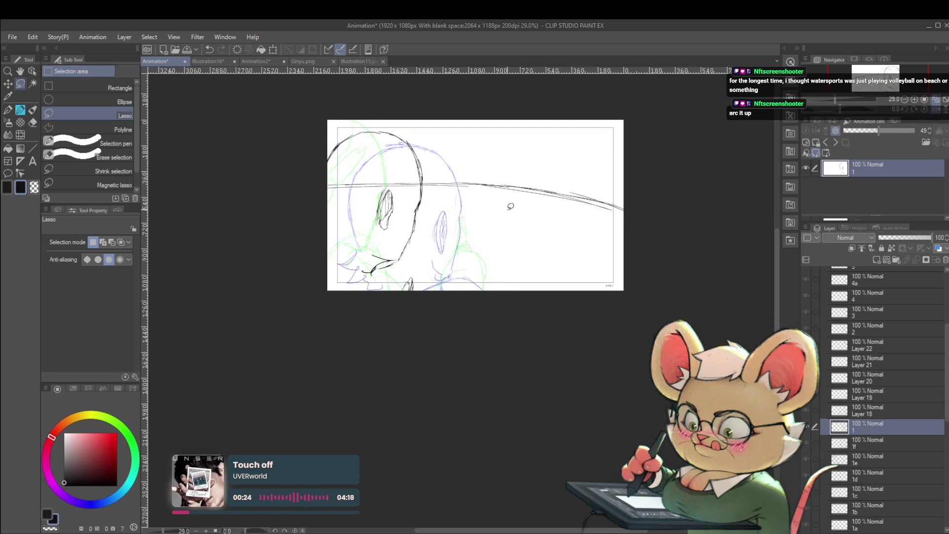
left_click_drag(410, 284, 402, 275)
key("ctrl+t")
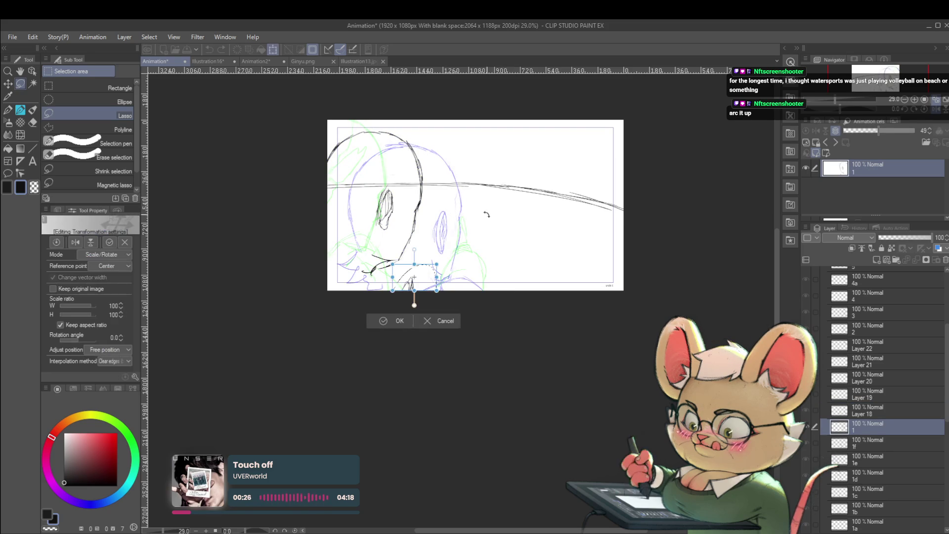
key("Return")
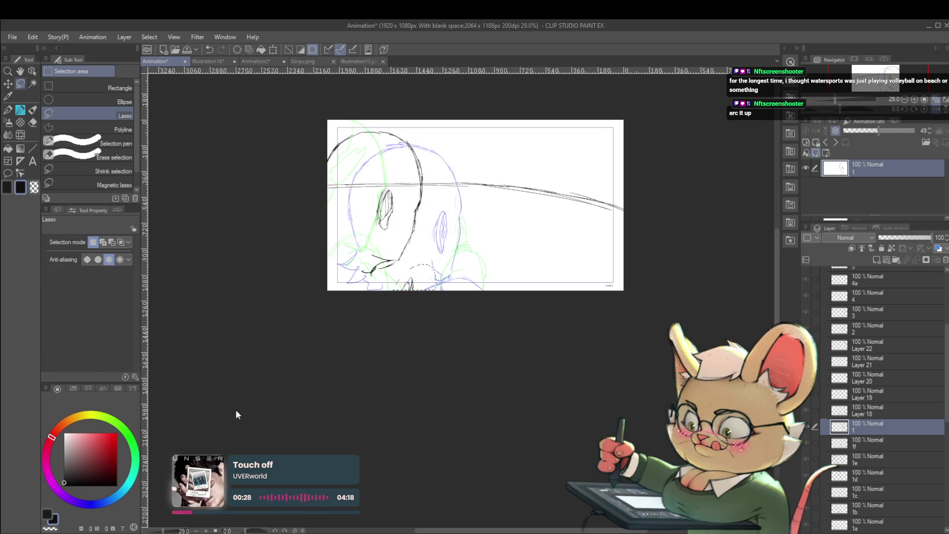
key("space")
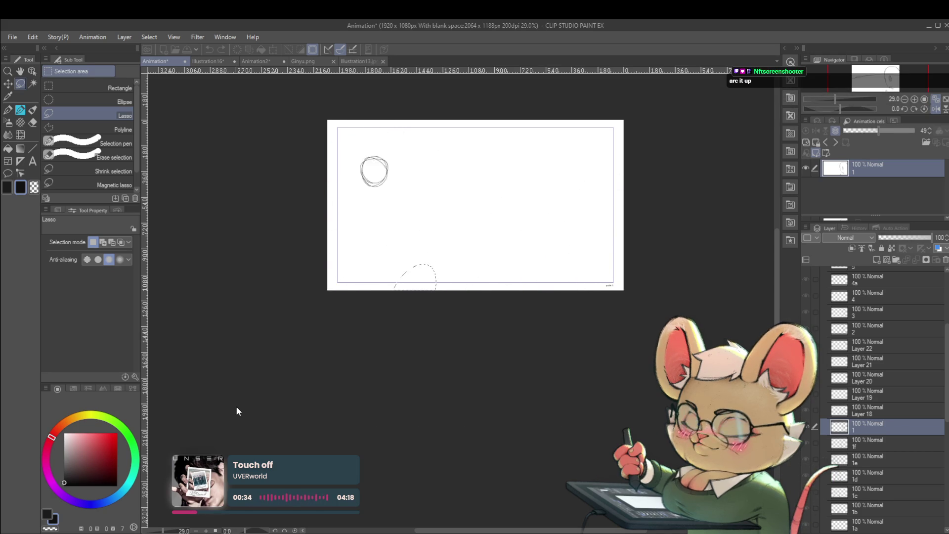
Pause and resume playback, then mirror the canvas view horizontally
key("space")
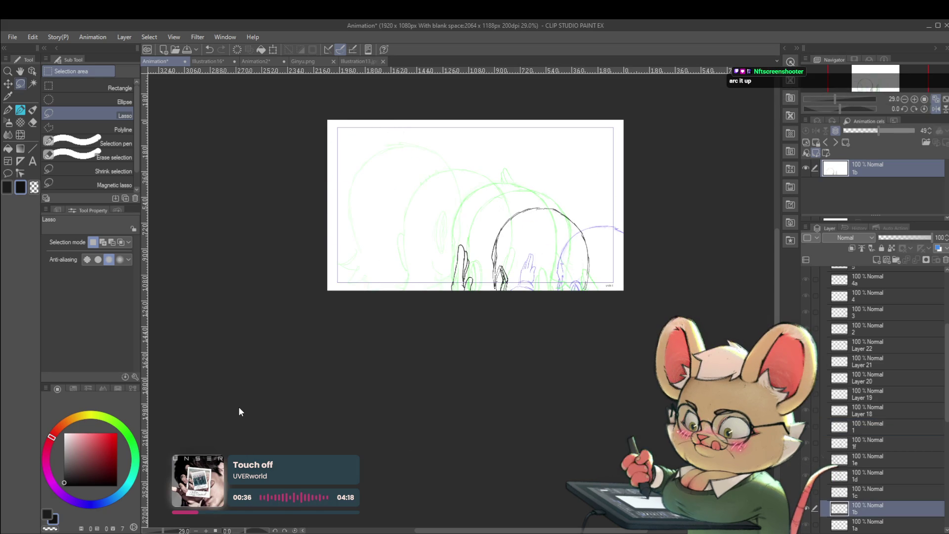
key("space")
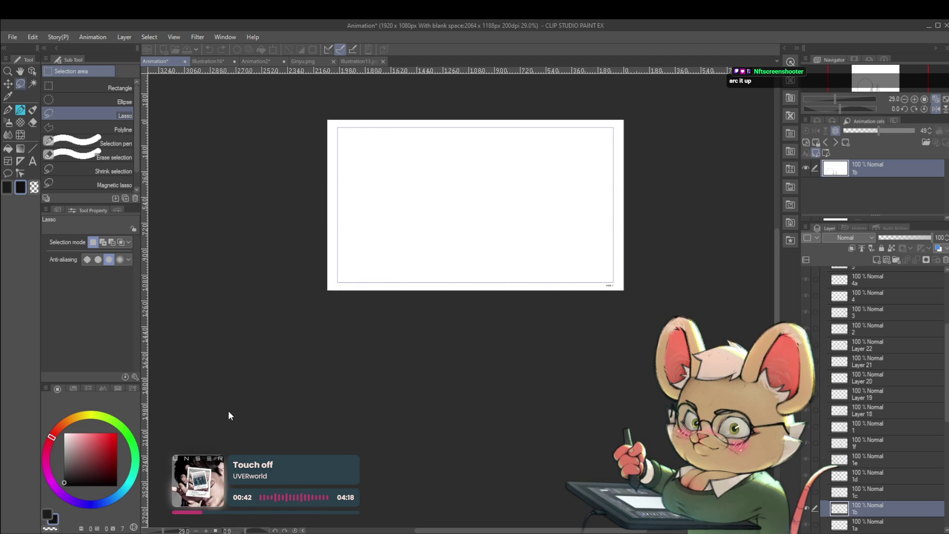
key("h")
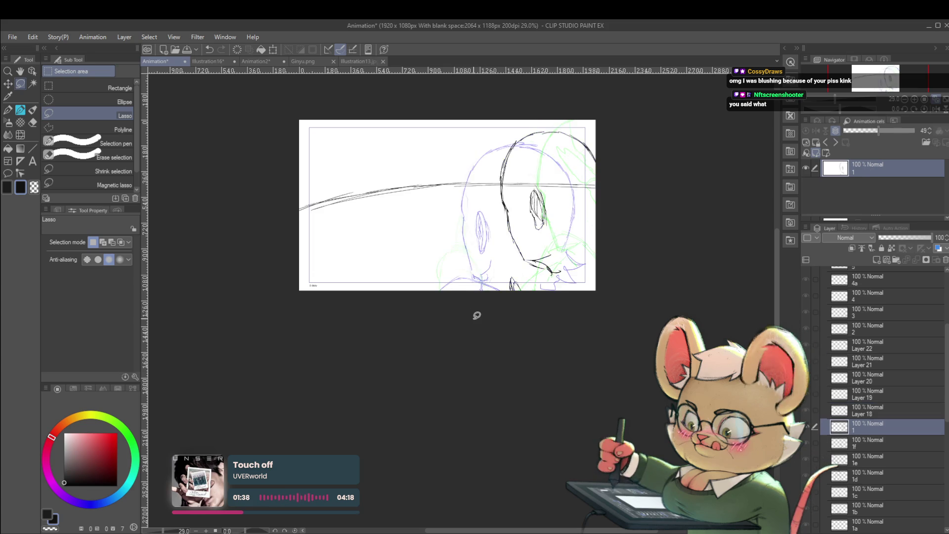
Pick the Liquify tool, shrink its brush size to 300, then go back to the Pencil
left_click(22, 135)
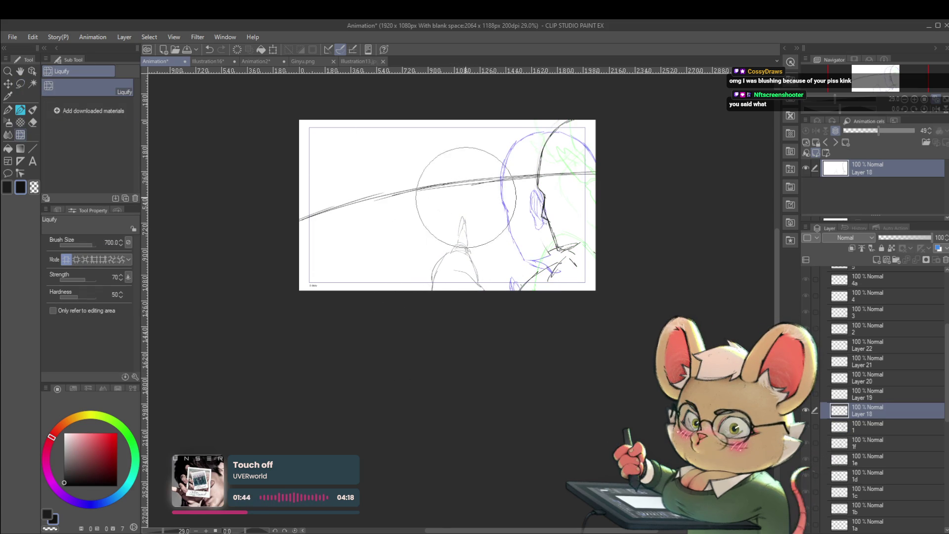
key("bracketleft")
key("bracketleft")
key("bracketleft")
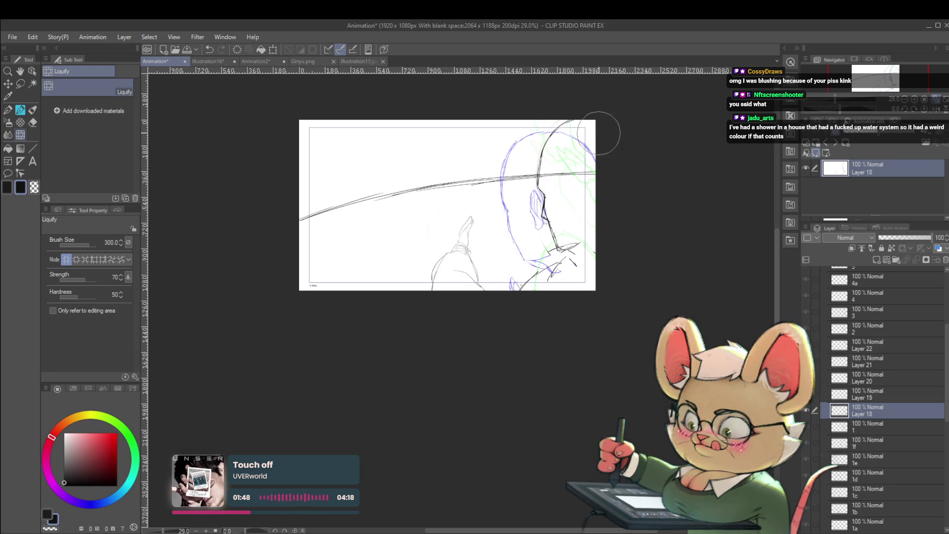
key("p")
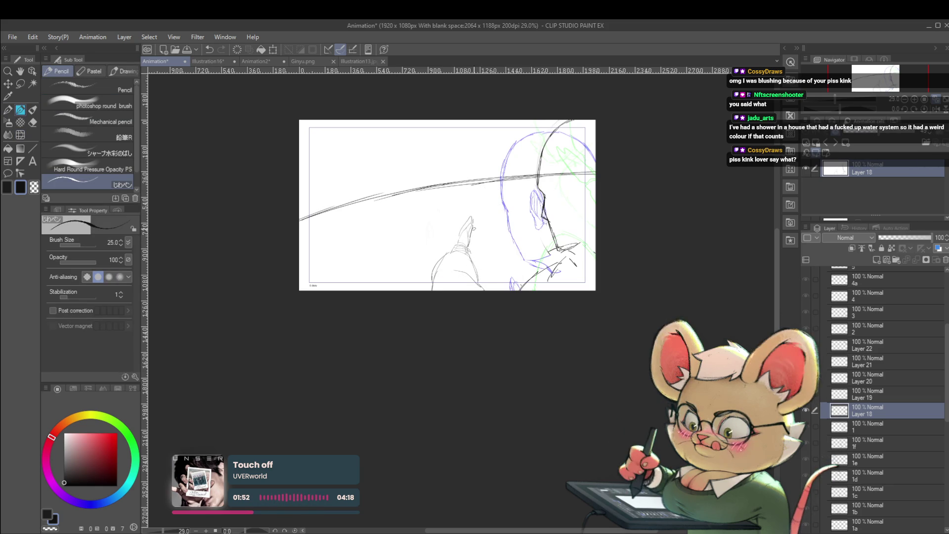
Step forward through the Layer 19 and Layer 20 cels, then play the whole animation
scroll(502, 208, "down", 3)
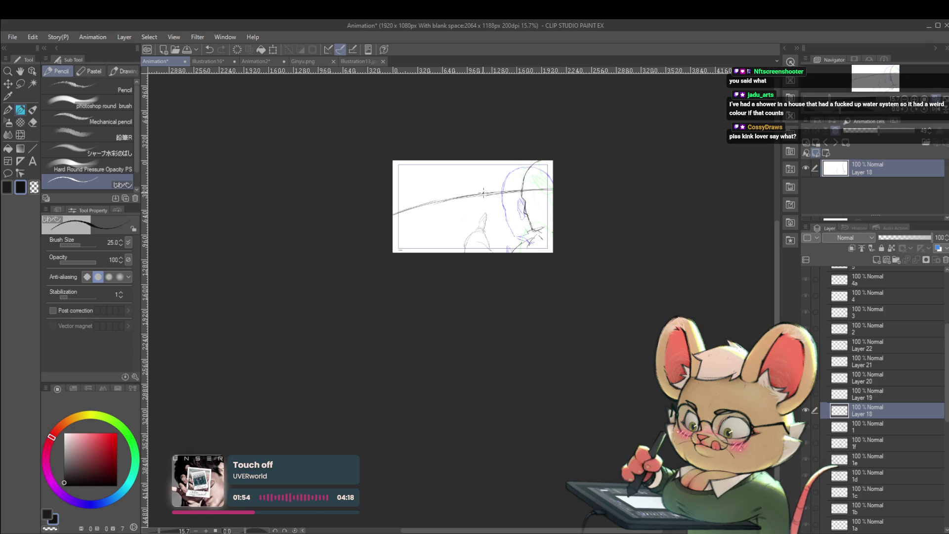
key("alt+bracketright")
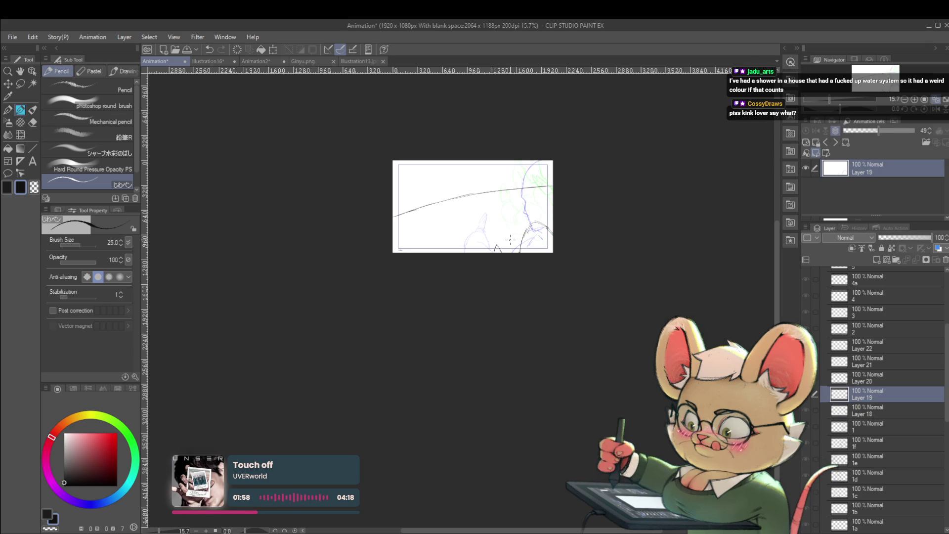
key("alt+bracketright")
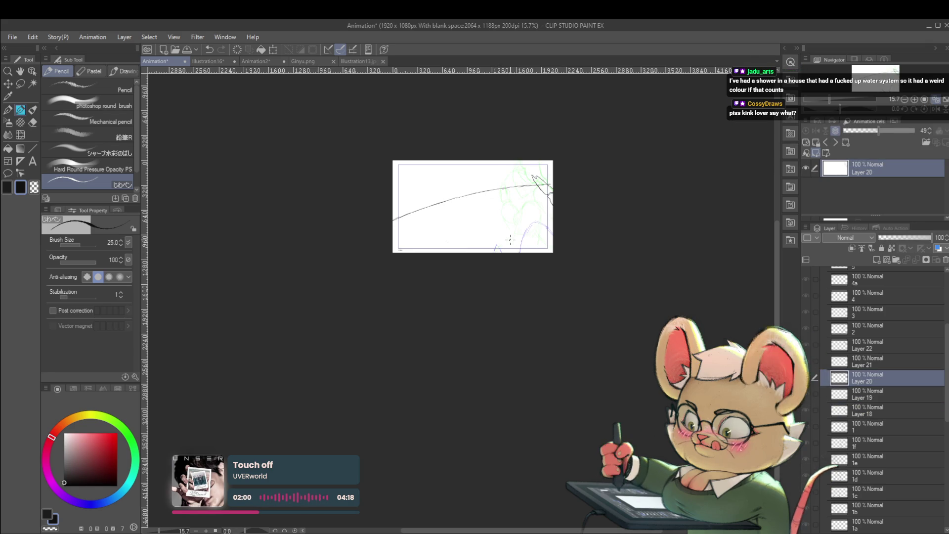
key("ctrl+period")
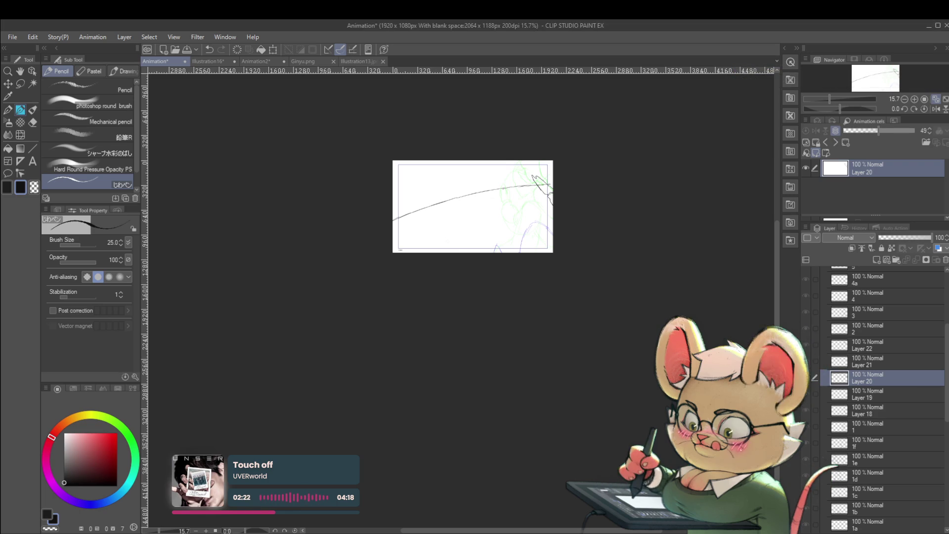
left_click_drag(625, 229, 594, 285)
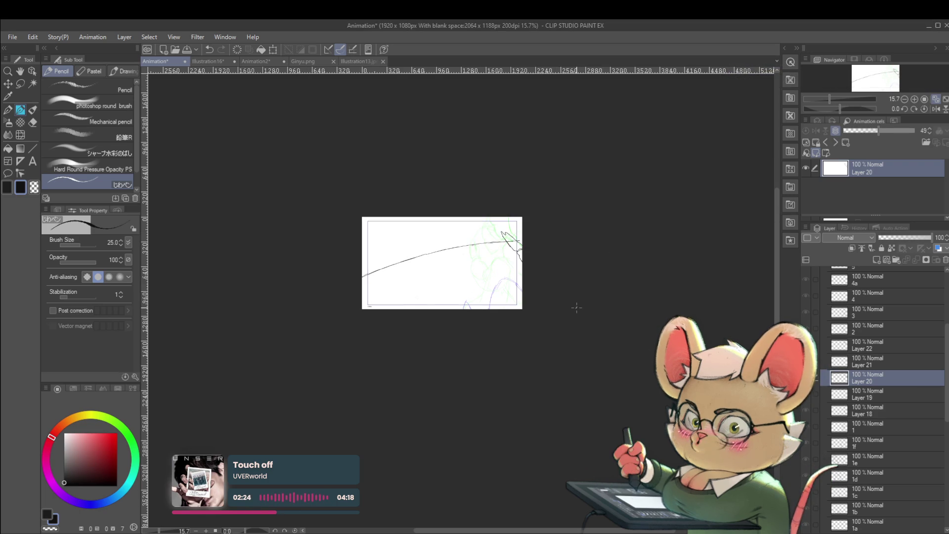
key("ctrl+alt+space")
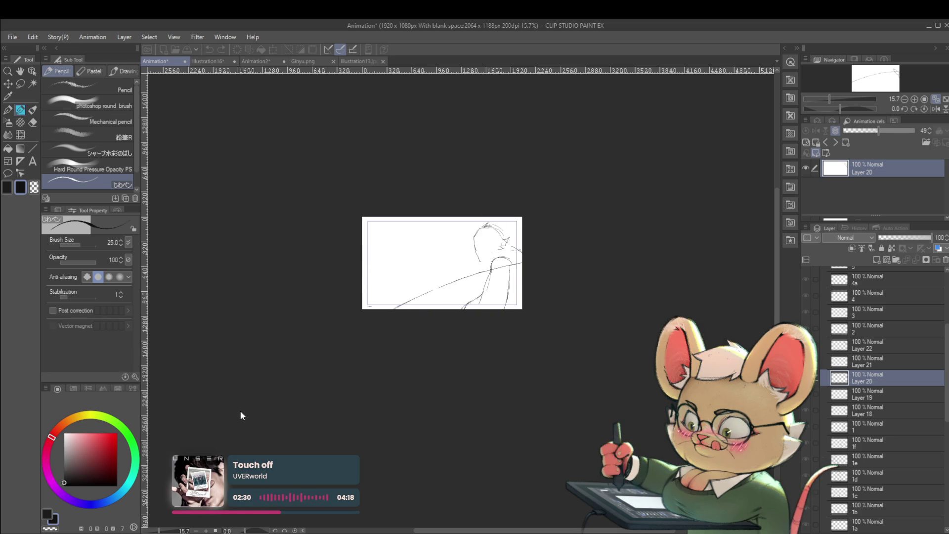
Mirror the view to compare against the coloured reference's face, then recentre on the Layer 19 cel
left_click_drag(488, 269, 423, 287)
scroll(424, 286, "up", 3)
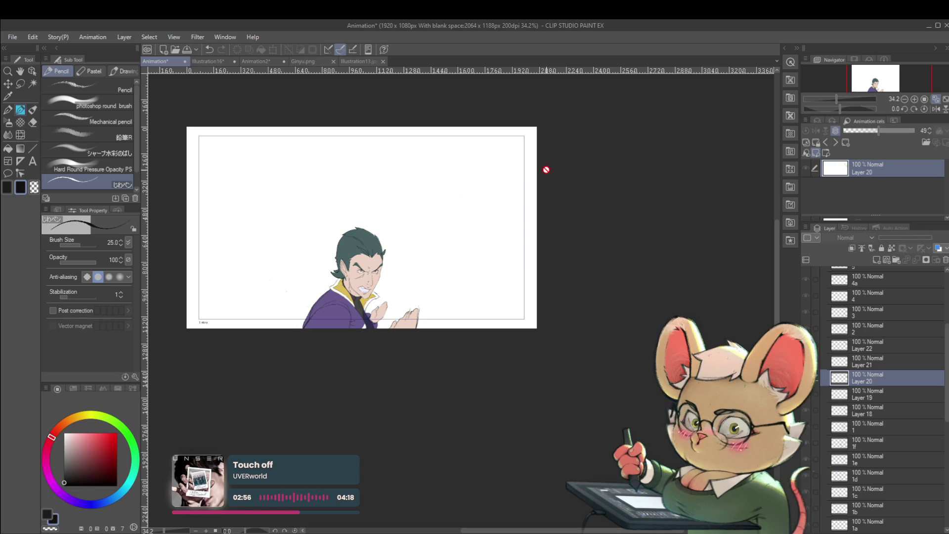
left_click(934, 109)
left_click_drag(581, 205, 360, 247)
scroll(394, 217, "up", 2)
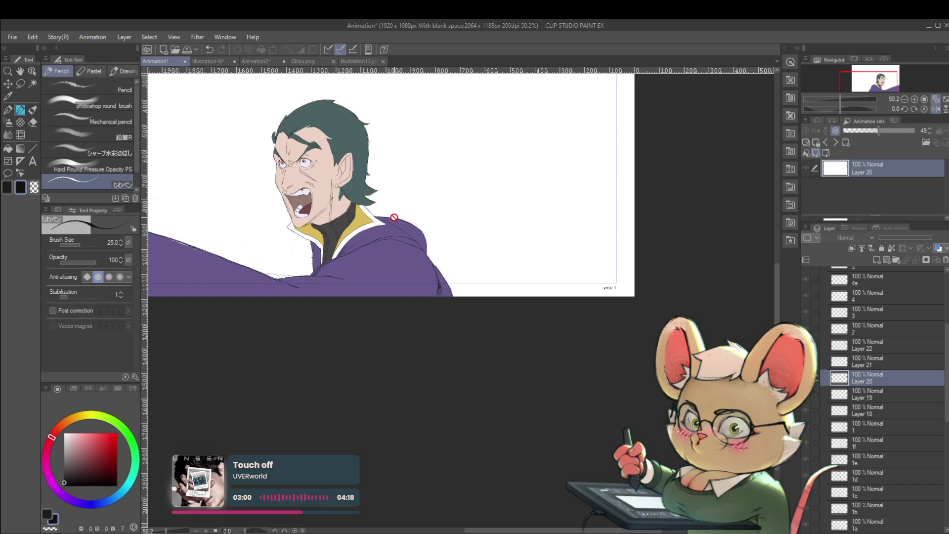
left_click_drag(641, 338, 637, 368)
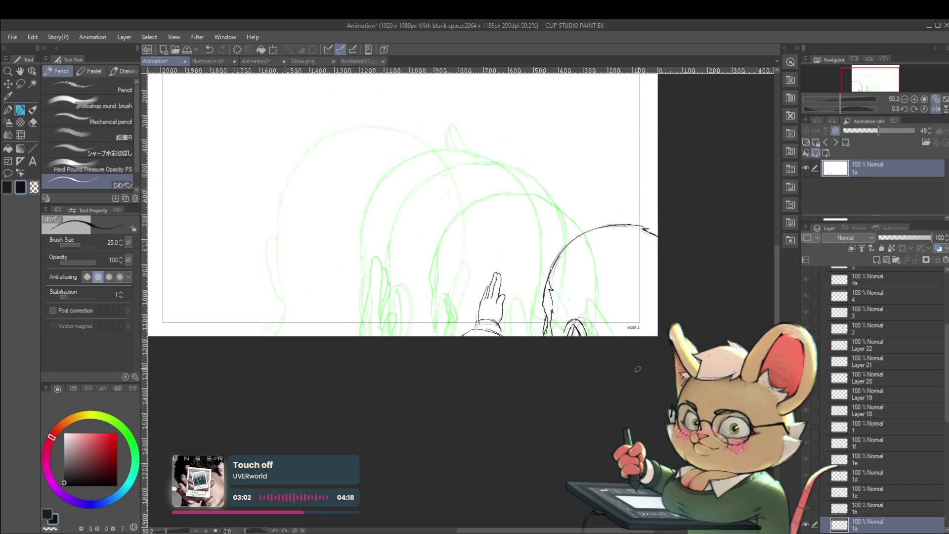
scroll(635, 357, "down", 2)
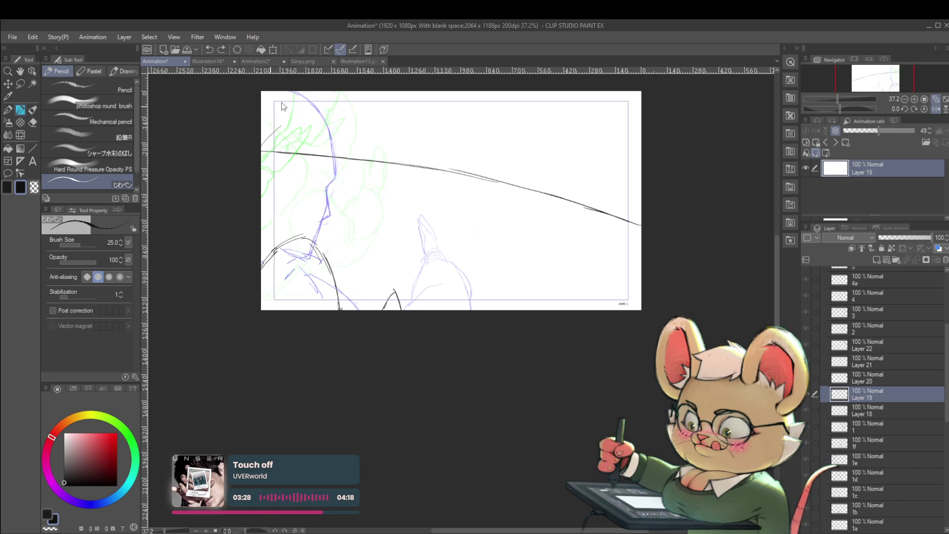
Redraw the head outline, extend the face contour, and sketch the shoulder lines on Layer 19
left_click_drag(261, 112, 278, 109)
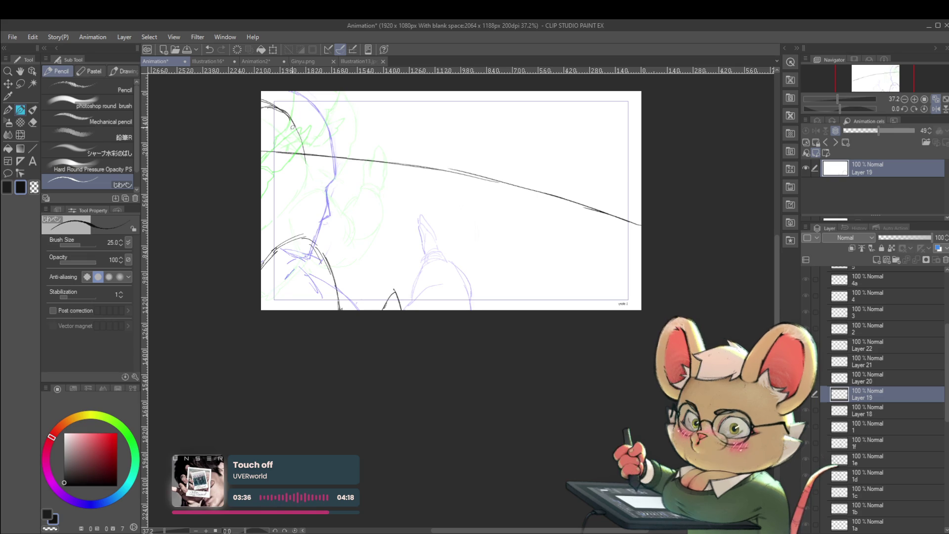
left_click_drag(303, 174, 292, 190)
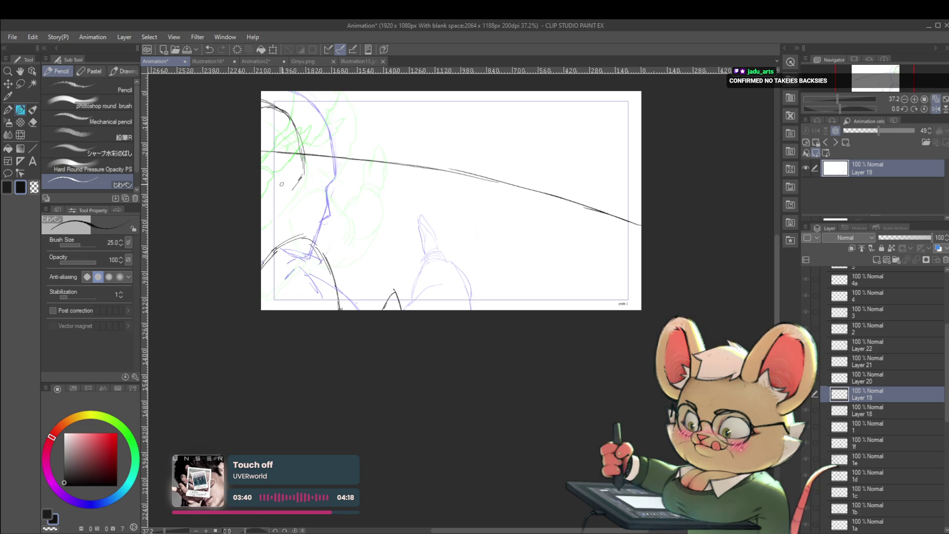
left_click_drag(296, 200, 299, 206)
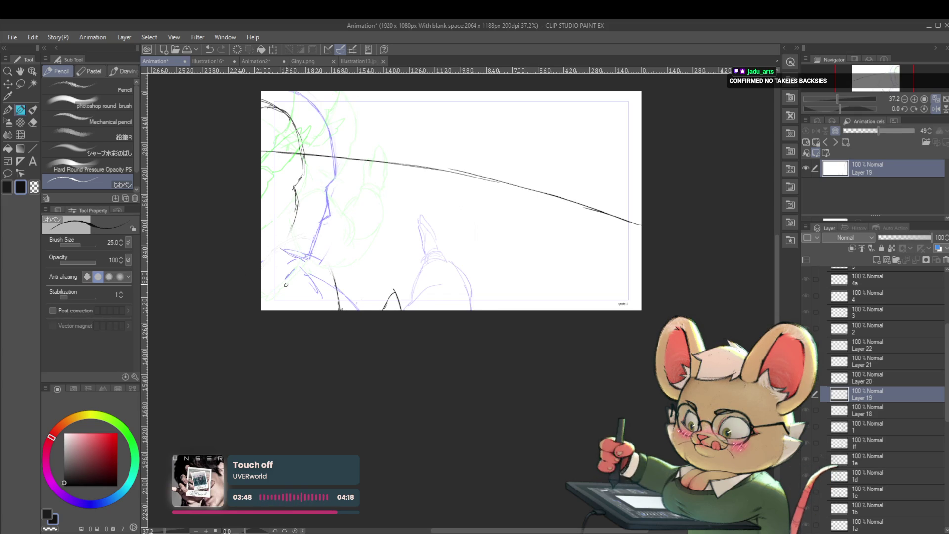
left_click_drag(262, 256, 319, 284)
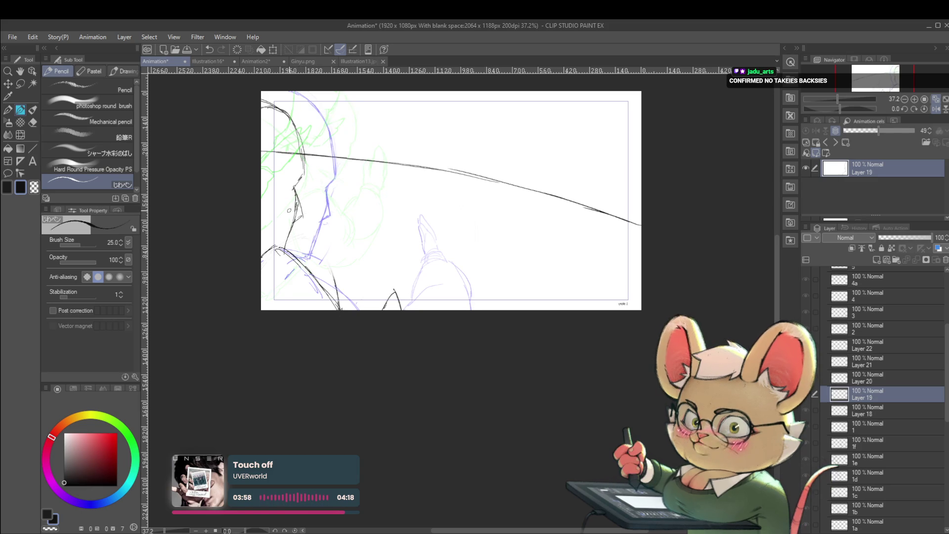
Step to the Layer 20 cel, replay the animation unmirrored, and start transforming the strokes
key("ctrl+z")
key("alt+bracketright")
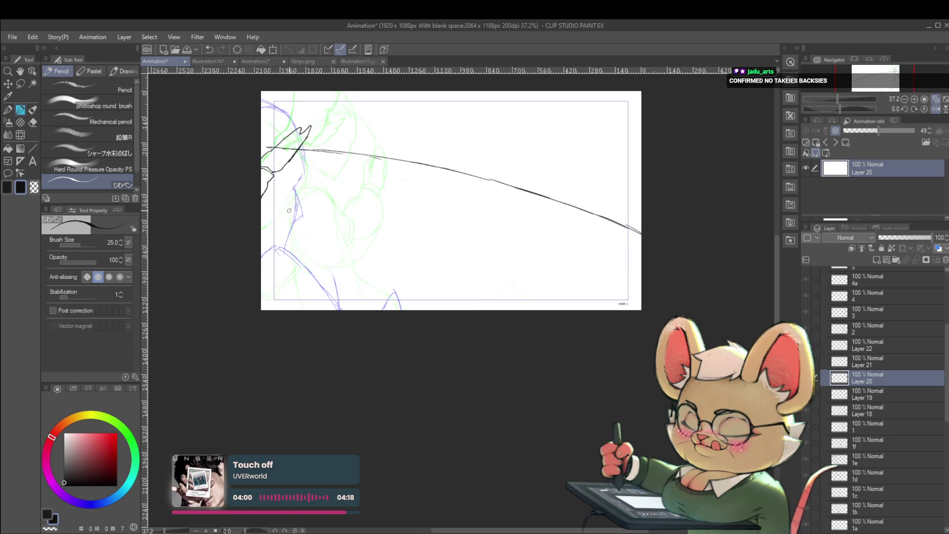
key("ctrl+Return")
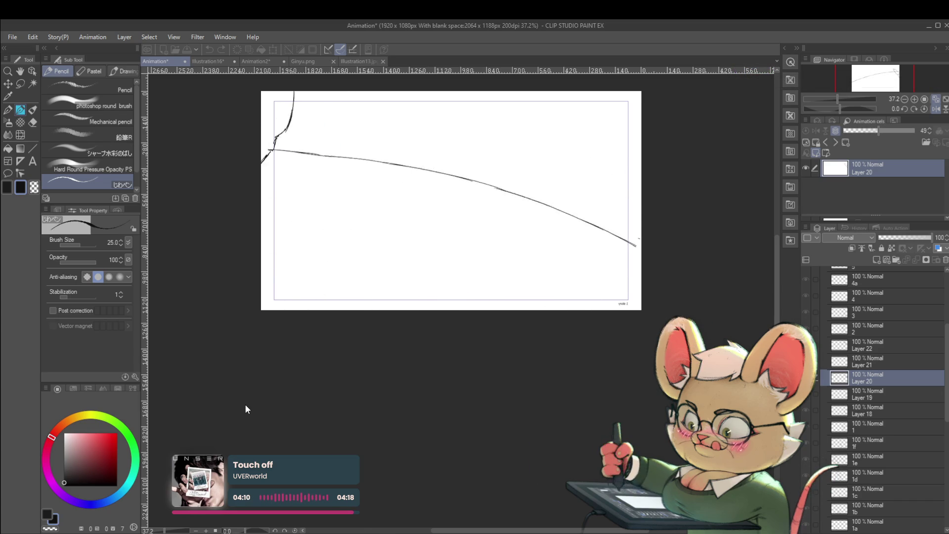
left_click(936, 110)
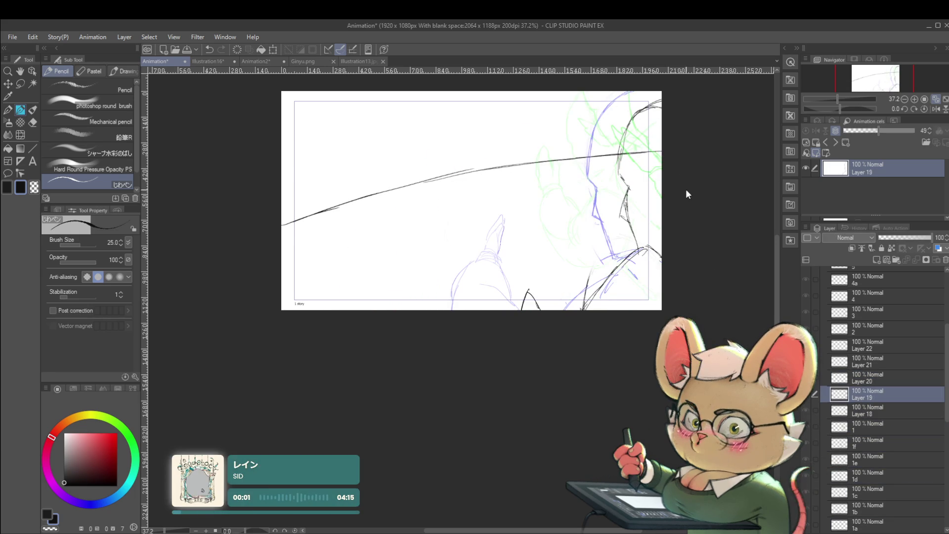
key("ctrl+t")
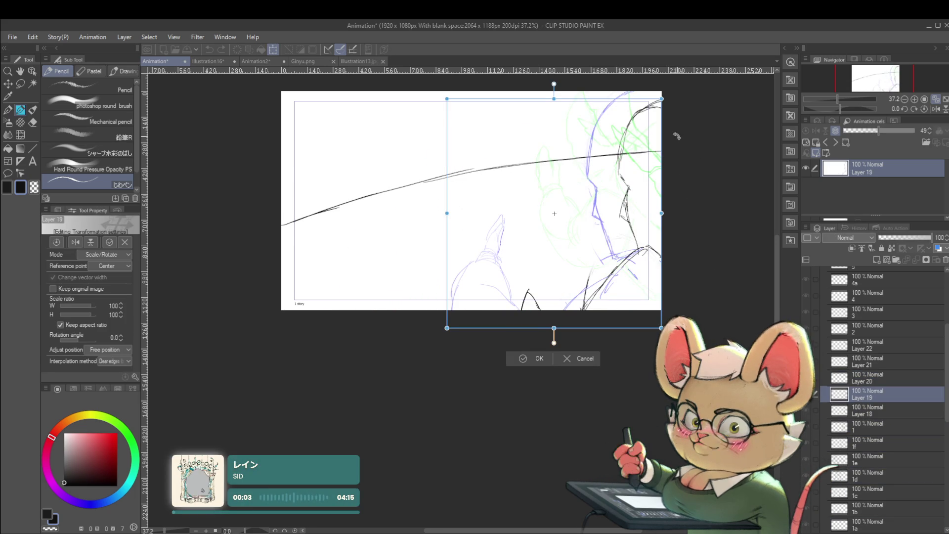
Lasso Layer 19's face strokes, enlarge them to about 114%, and shift them up-left
key("Escape")
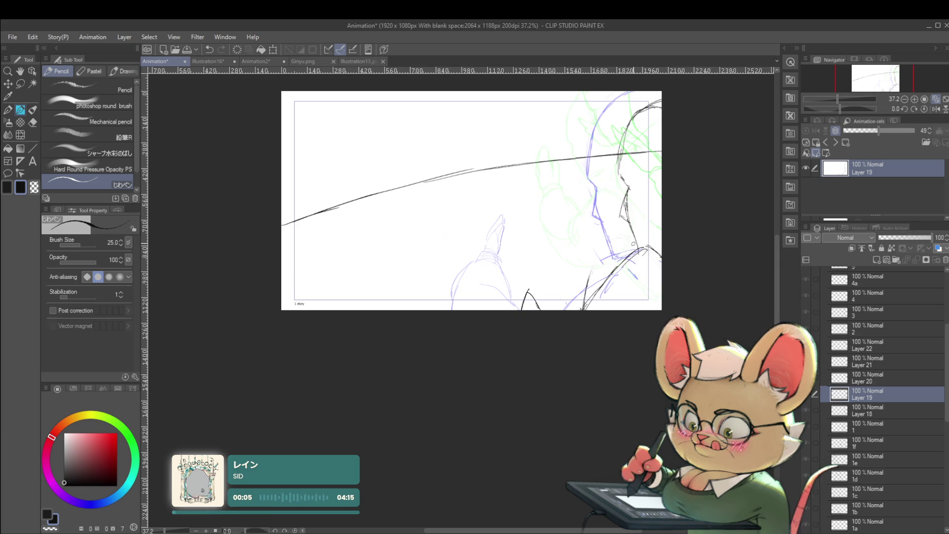
key("m")
left_click_drag(672, 220, 600, 82)
key("ctrl+t")
left_click_drag(665, 138, 650, 99)
left_click_drag(649, 217, 657, 225)
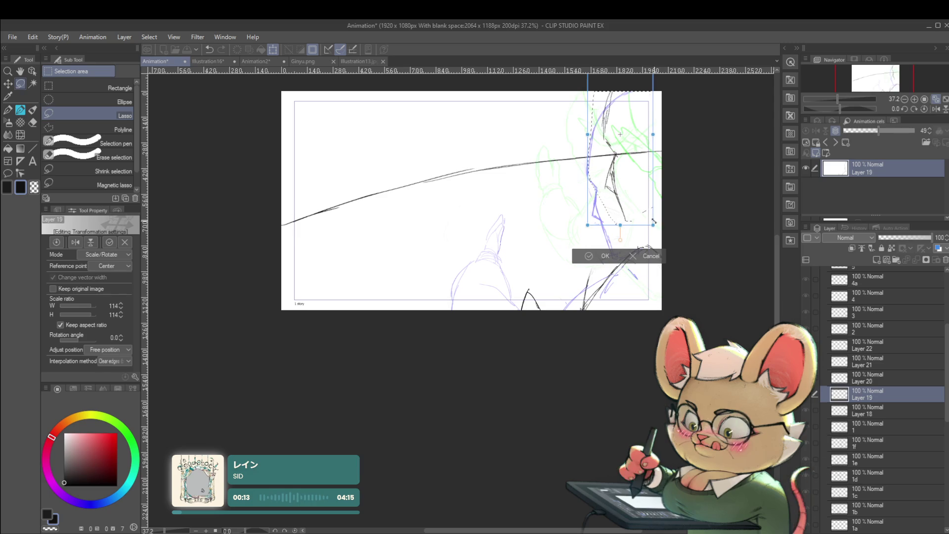
key("Return")
key("ctrl+d")
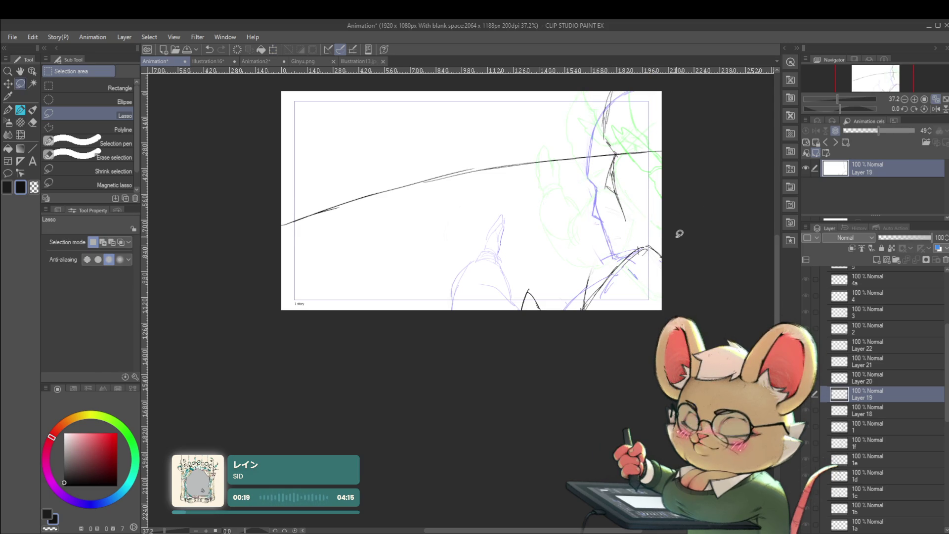
key("p")
key("p")
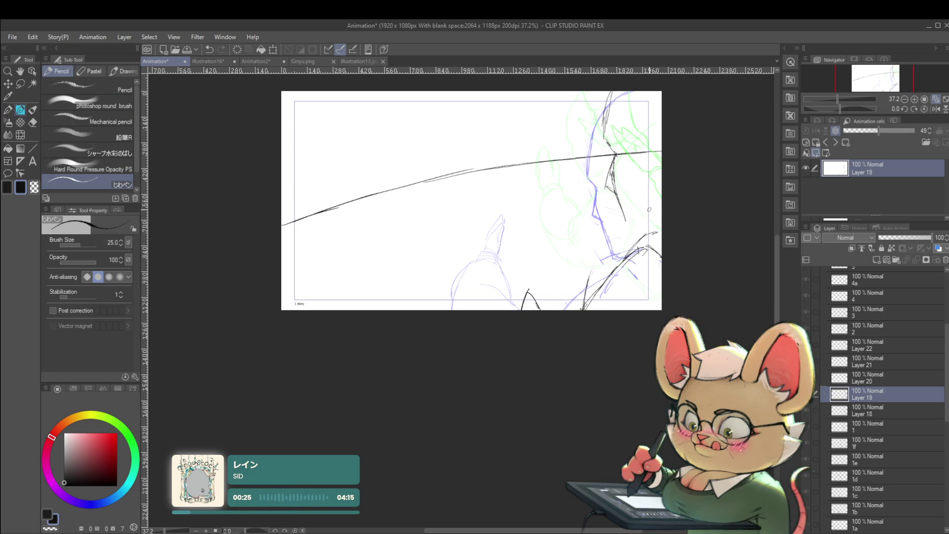
Add a short stroke beside the face, flip through cels 19 to 22, and play the animation
left_click_drag(621, 224, 657, 210)
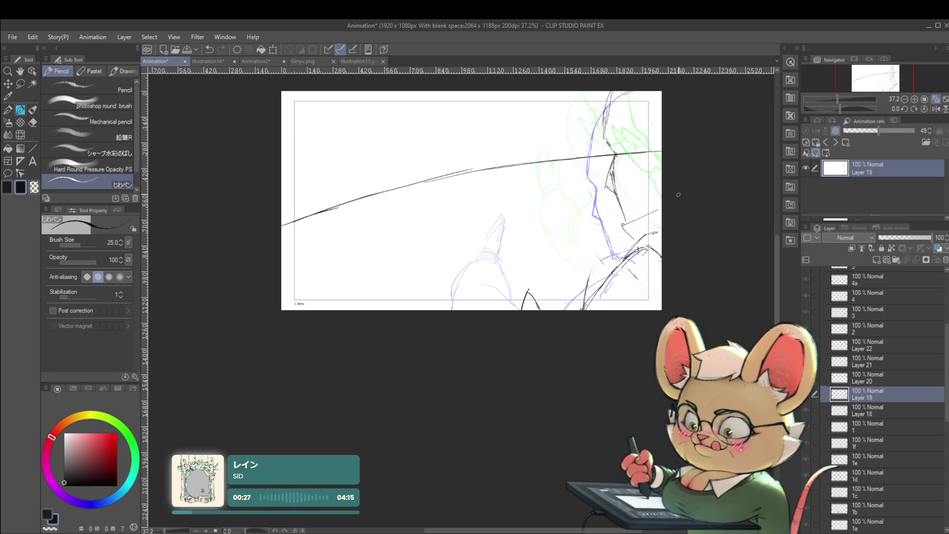
key("alt+bracketright")
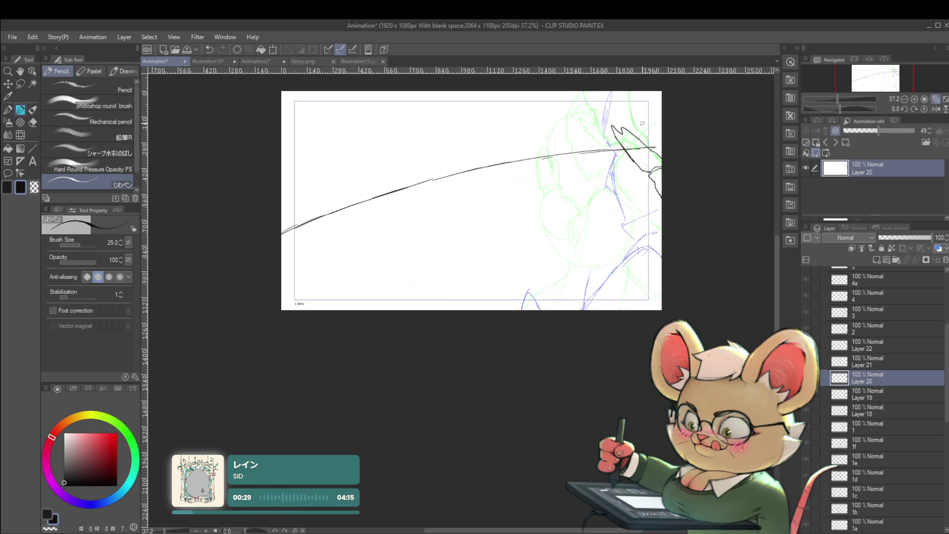
key("alt+bracketleft")
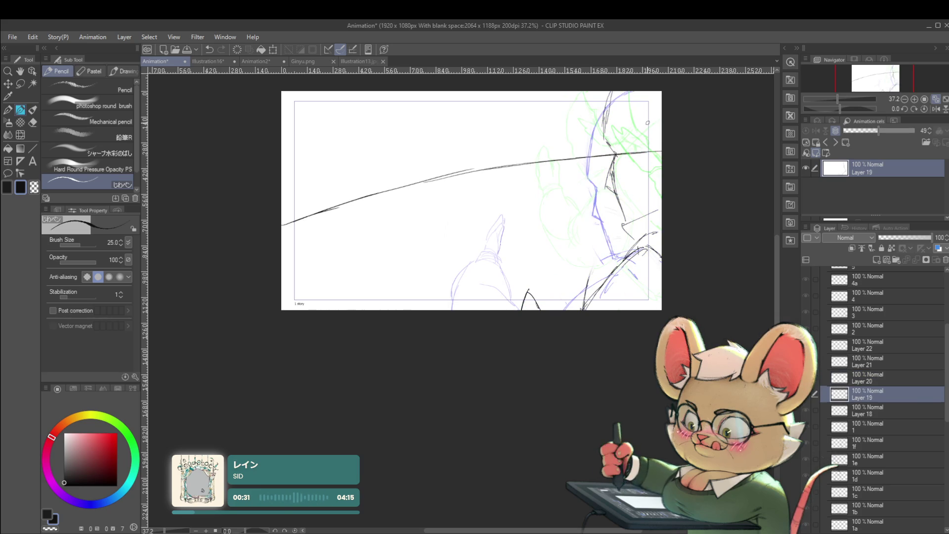
key("alt+bracketright")
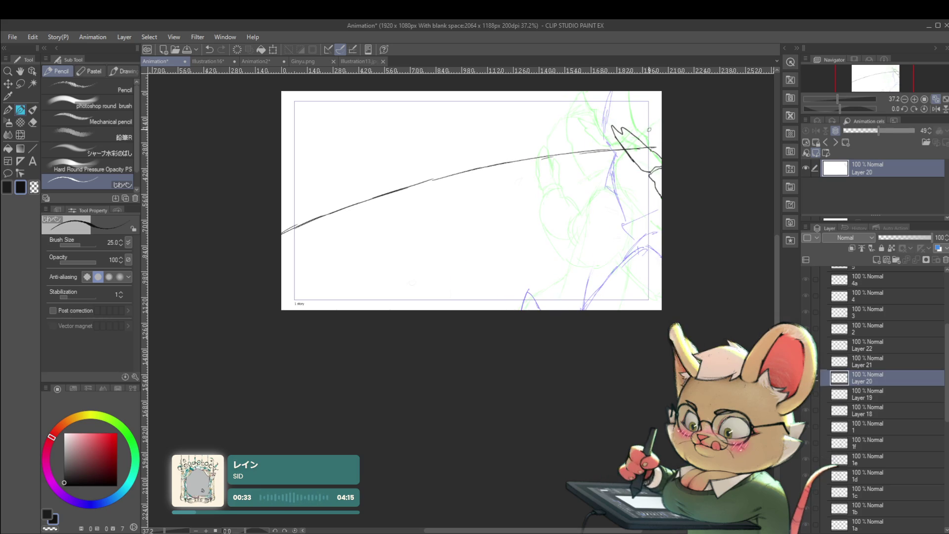
key("alt+bracketleft")
key("alt+bracketright")
key("alt+bracketright")
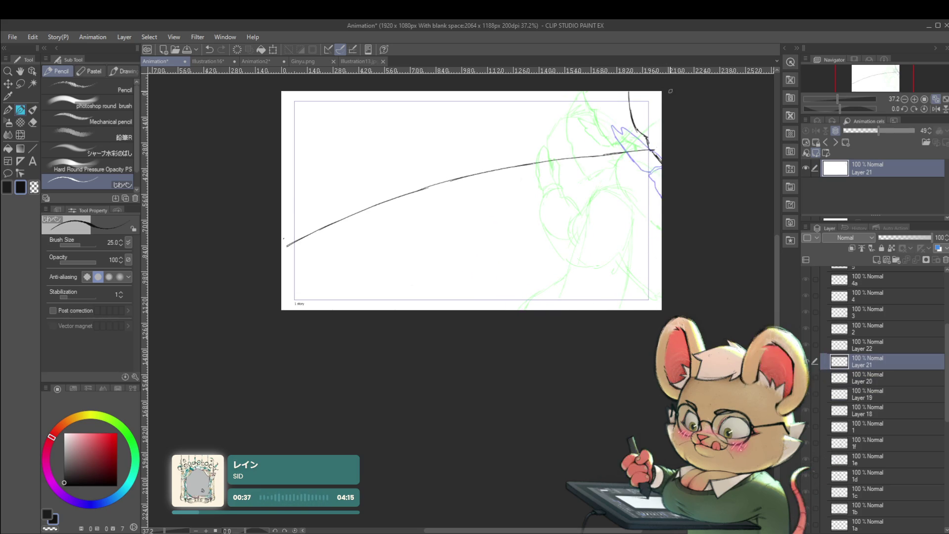
key("alt+bracketright")
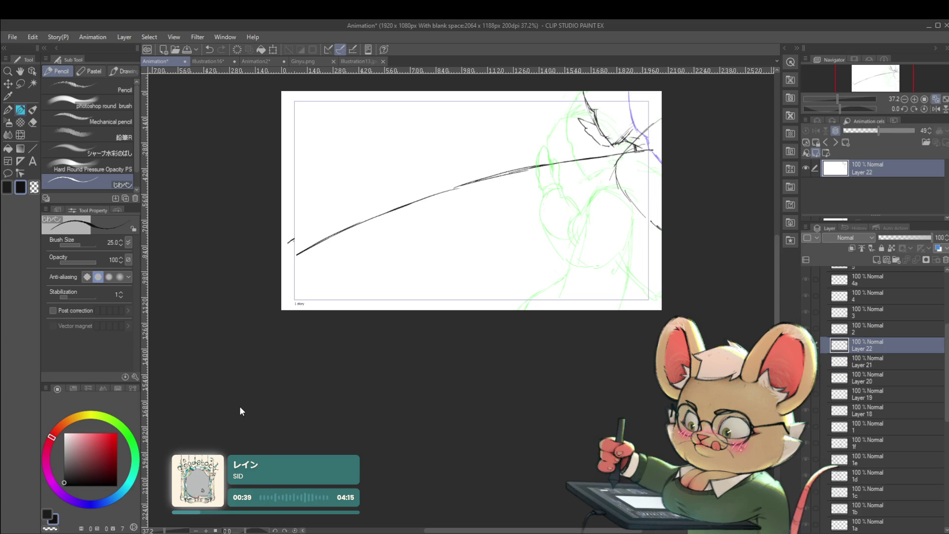
key("space")
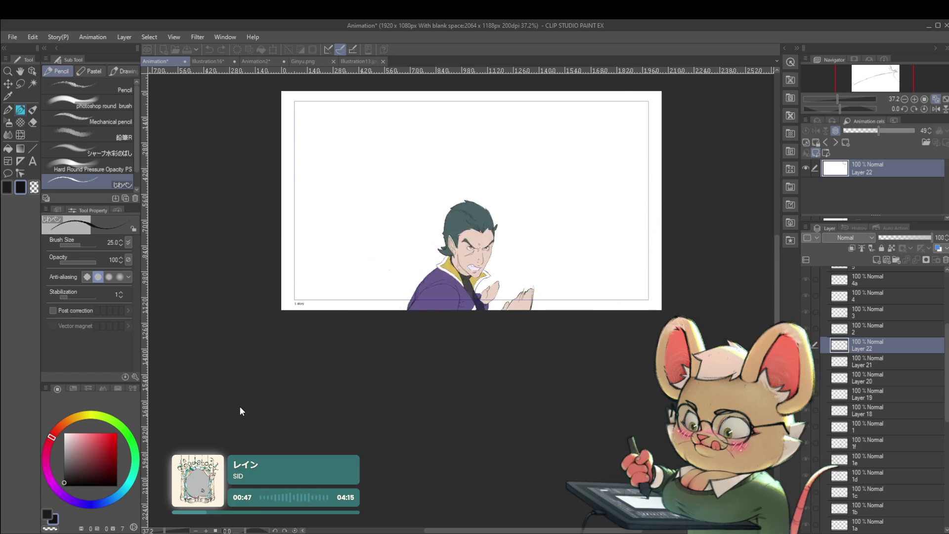
Mirror the view, step through the sketch cels, delete the Layer 18 hand sketch, and replay
left_click(934, 109)
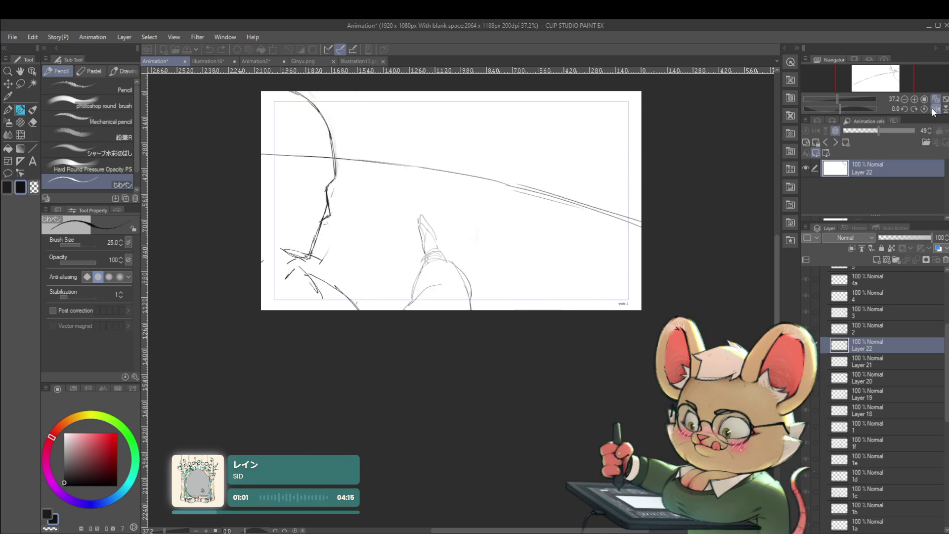
key("ctrl+period")
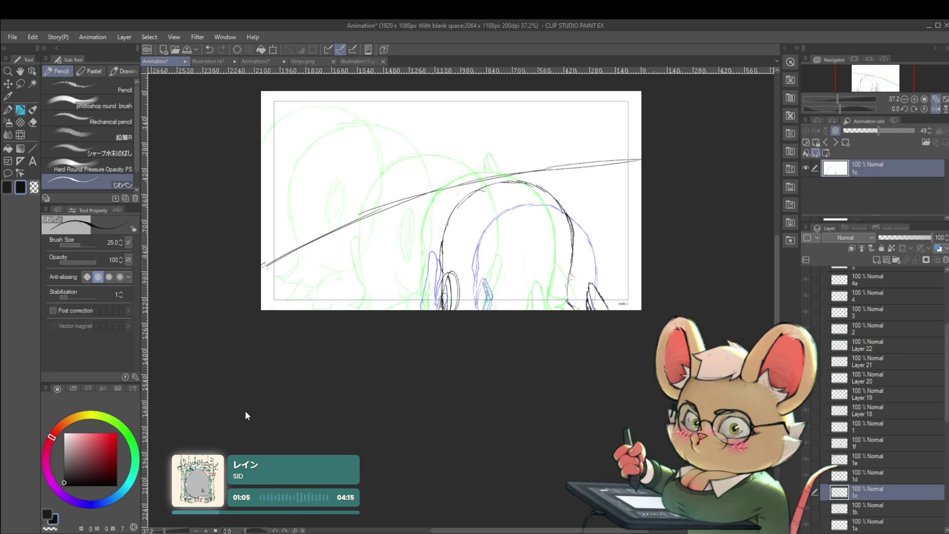
key("ctrl+period")
key("ctrl+period")
key("ctrl+period")
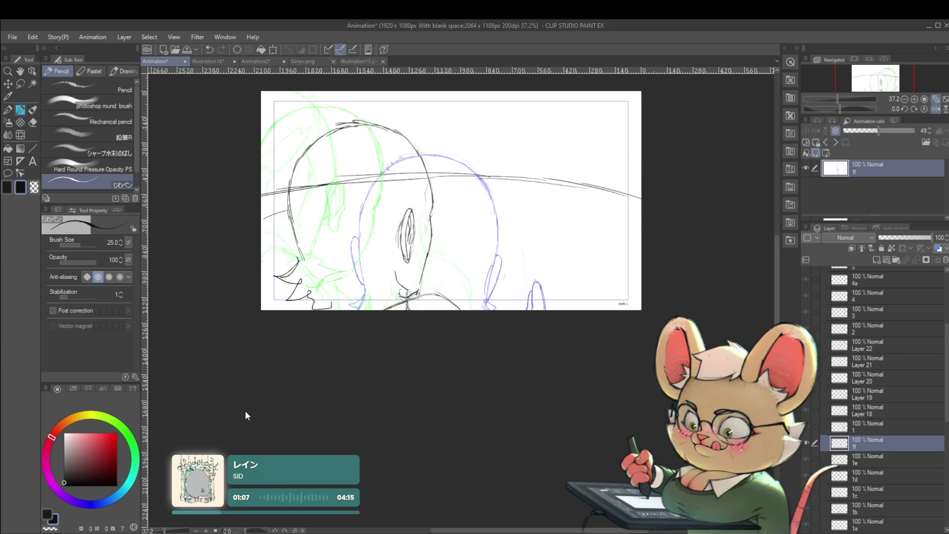
key("ctrl+period")
key("ctrl+period")
key("Delete")
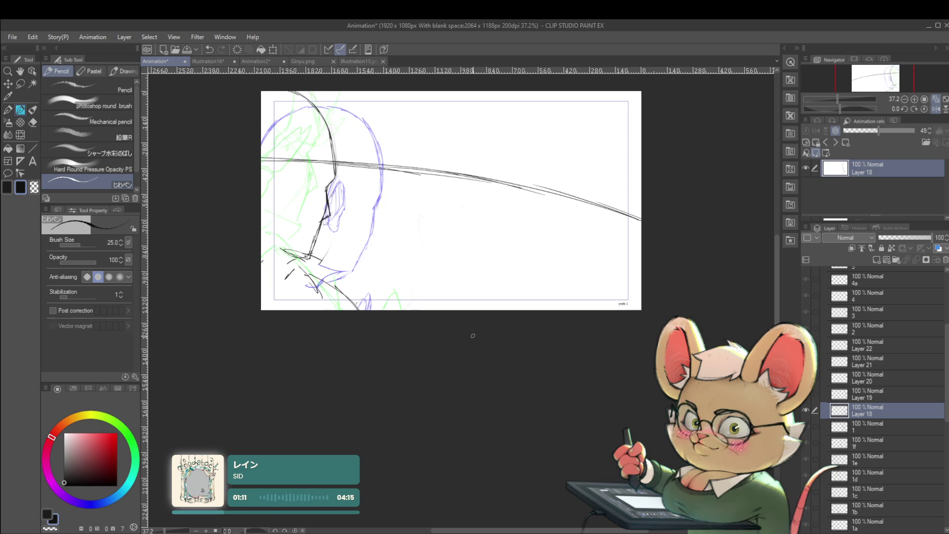
key("space")
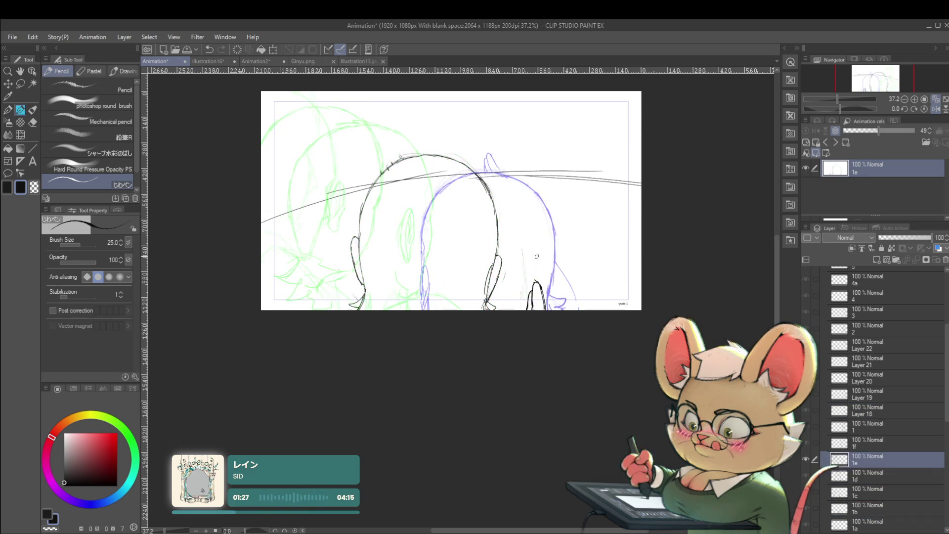
Lasso the ear on cel 1e, then rotate it 14.1° and shift it into a better position
key("m")
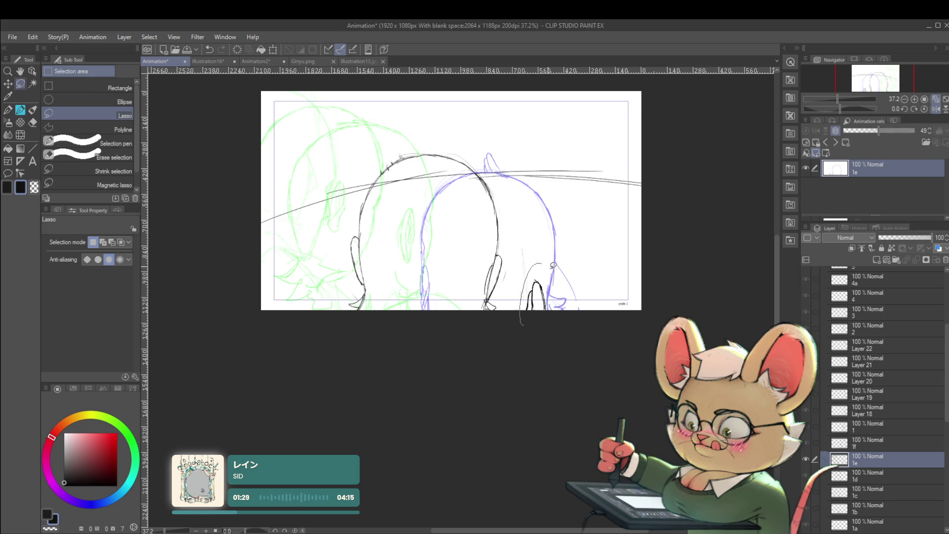
key("ctrl+t")
left_click_drag(585, 254, 562, 240)
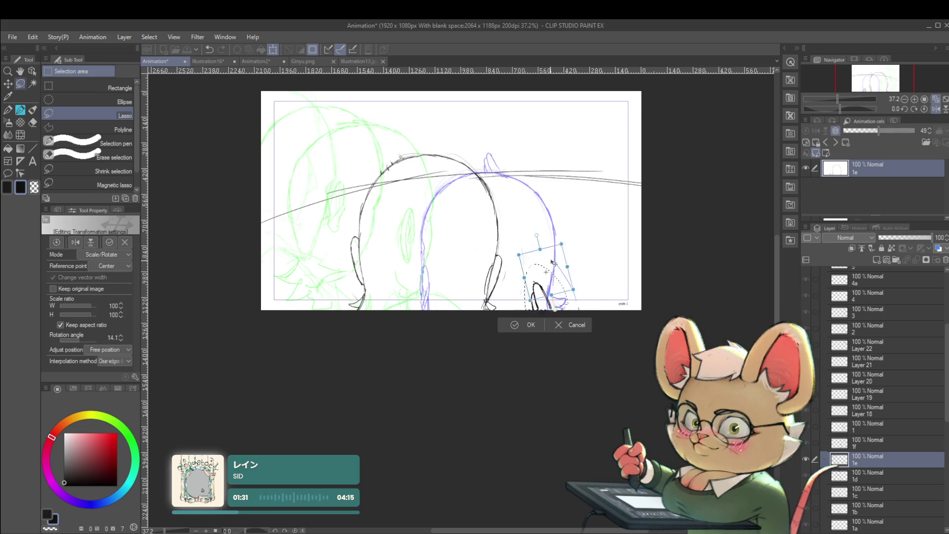
key("Return")
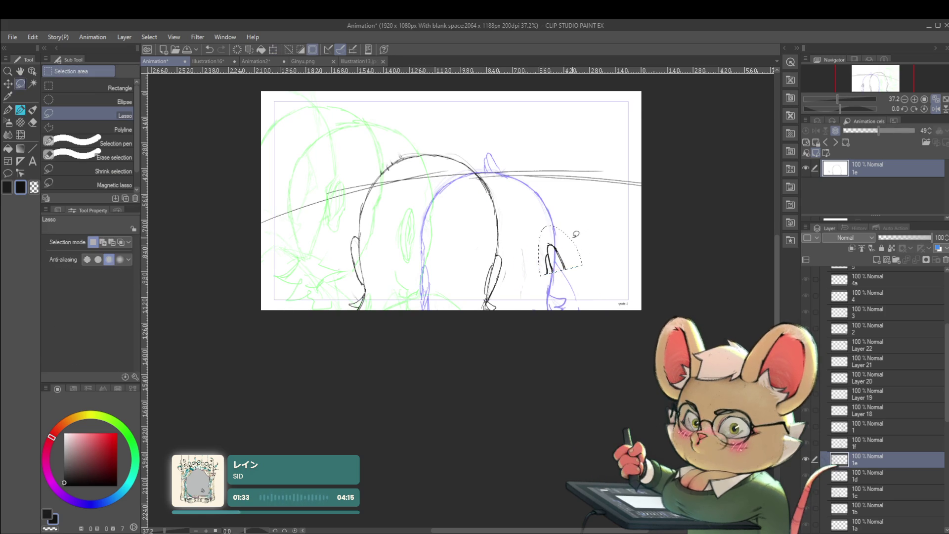
key("p")
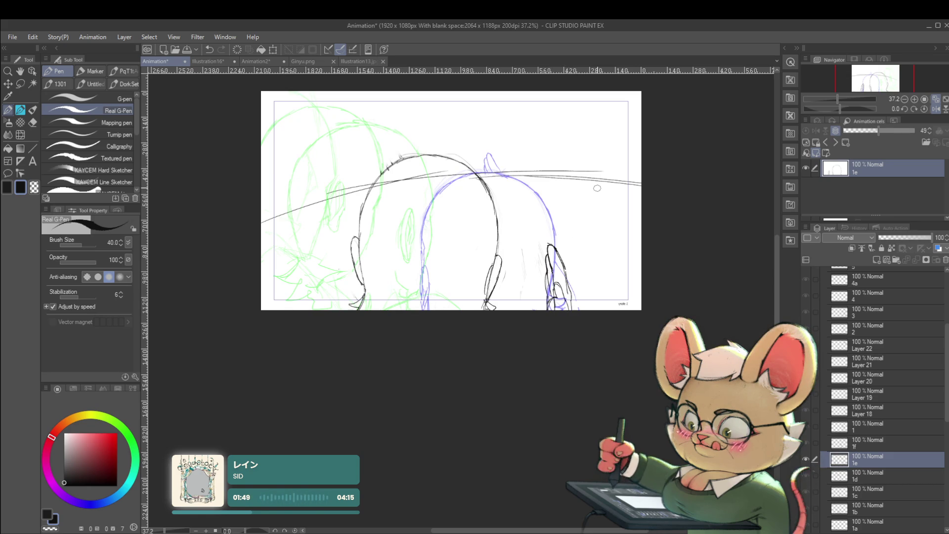
key("ctrl+Return")
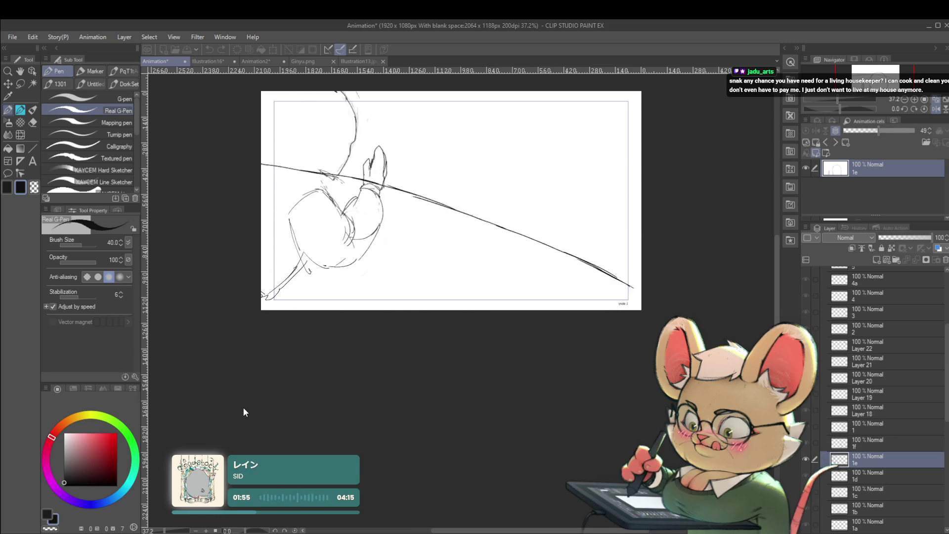
key("ctrl+Return")
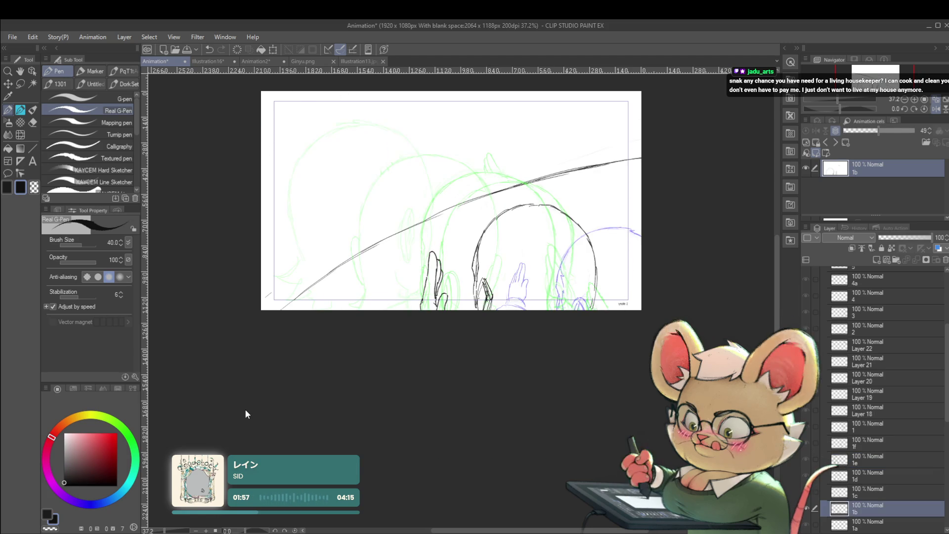
key("Right")
key("Right")
key("Right")
key("Right")
key("Left")
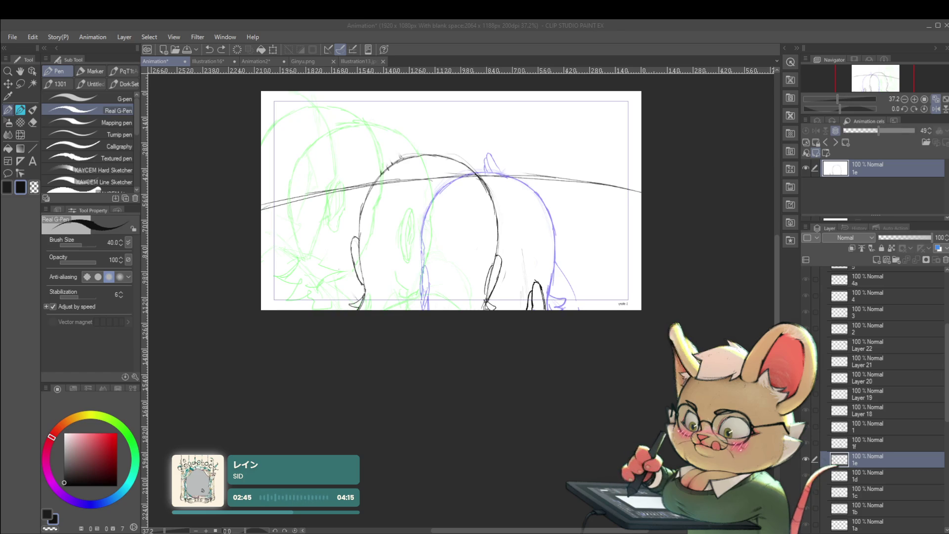
left_click(240, 402)
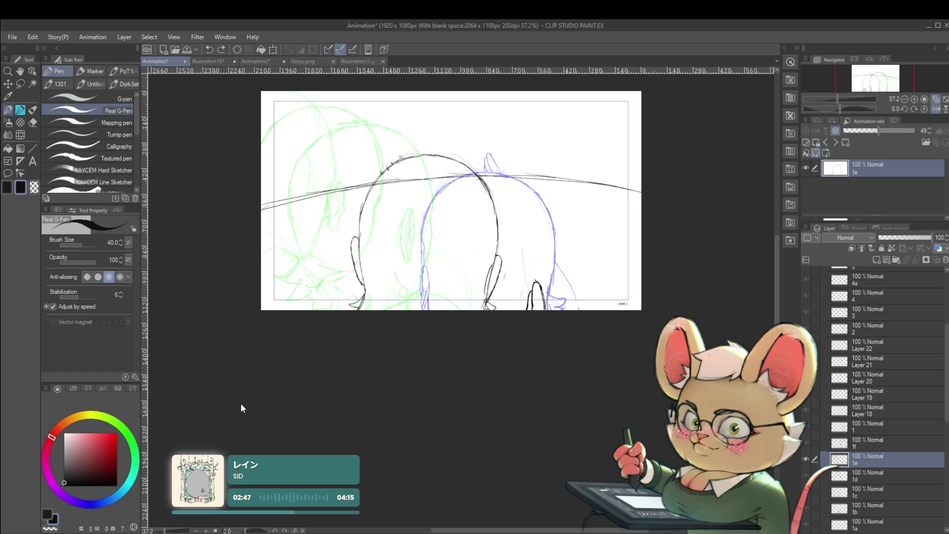
Play the reference animation, pause on the facepalm frame, then resume and stop at sketch cel 1a
key("space")
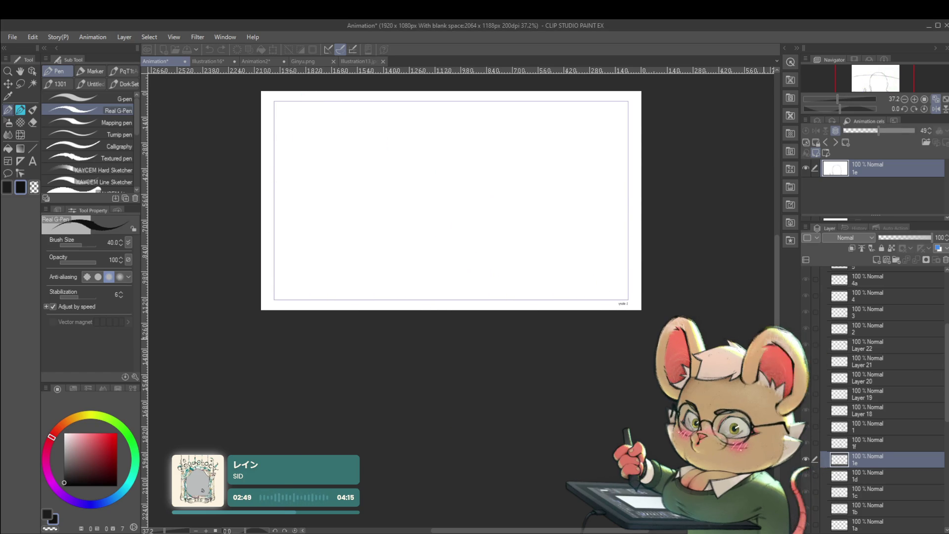
key("space")
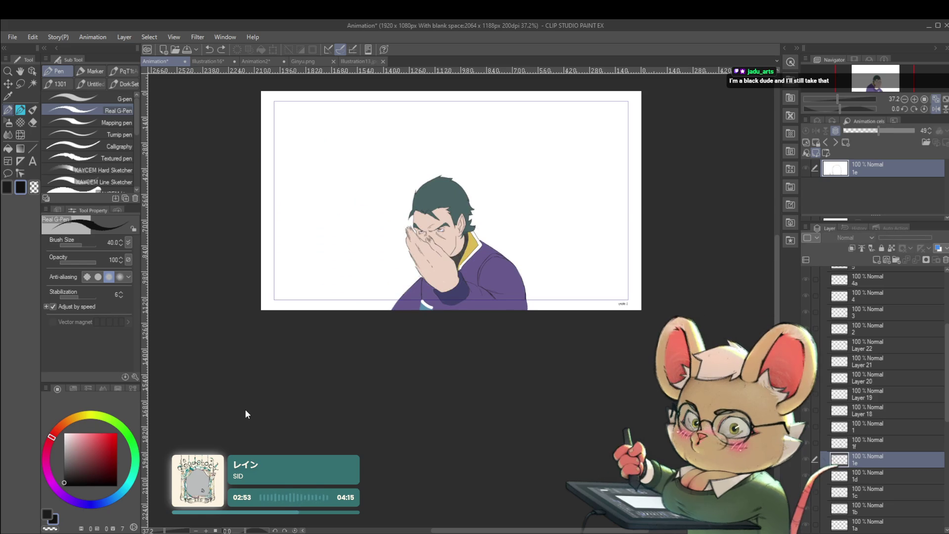
key("space")
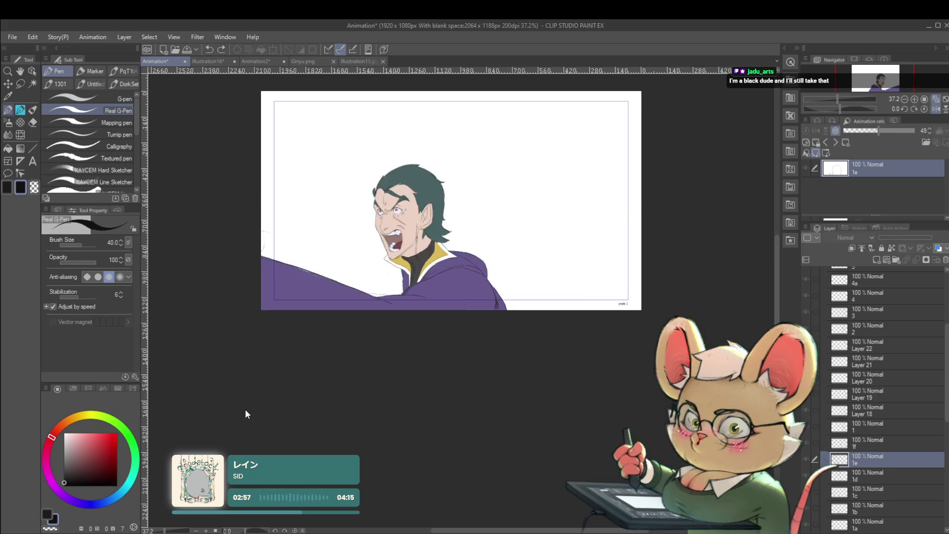
key("space")
Step forward through cel 1e to the Layer 18 cel, flipping back and forth to compare motion
key("Right")
key("Right")
key("Right")
key("Right")
key("Right")
key("Right")
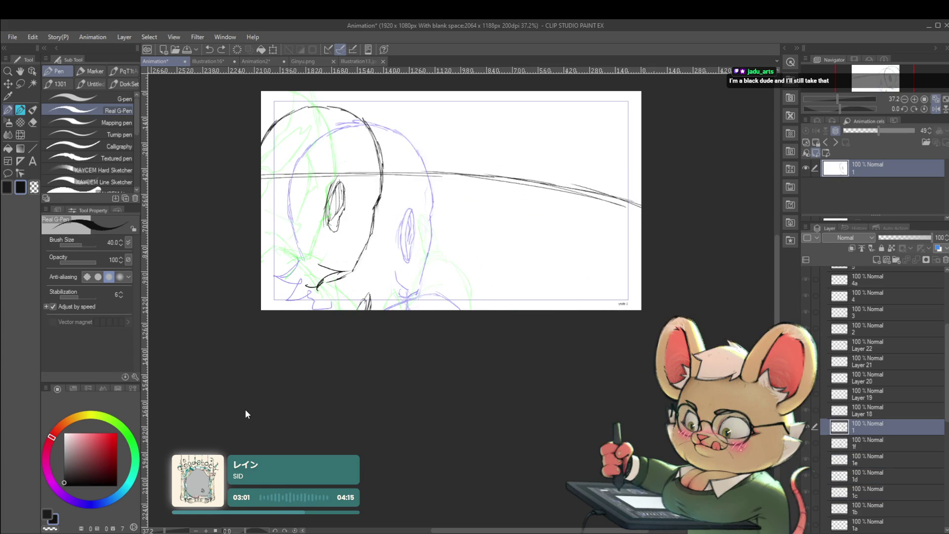
key("Right")
key("Right")
key("Left")
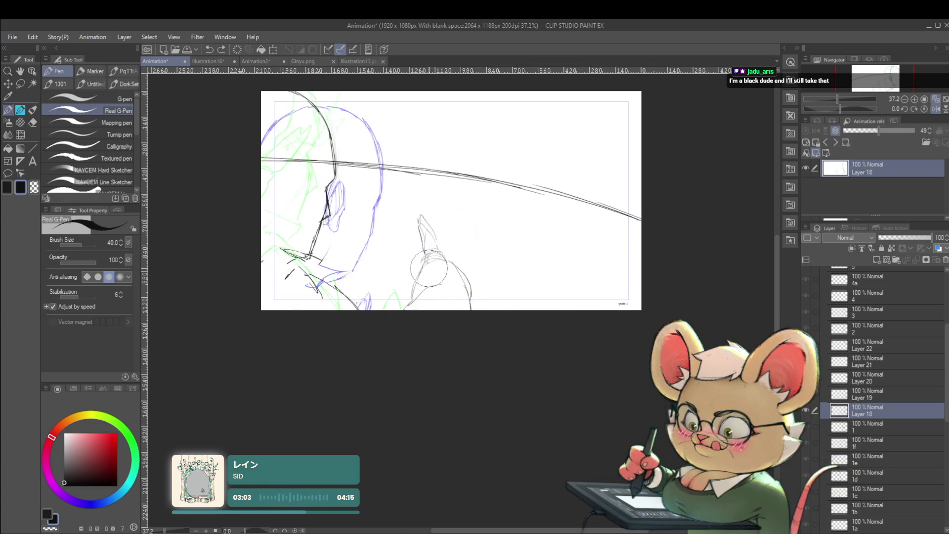
key("Left")
key("Right")
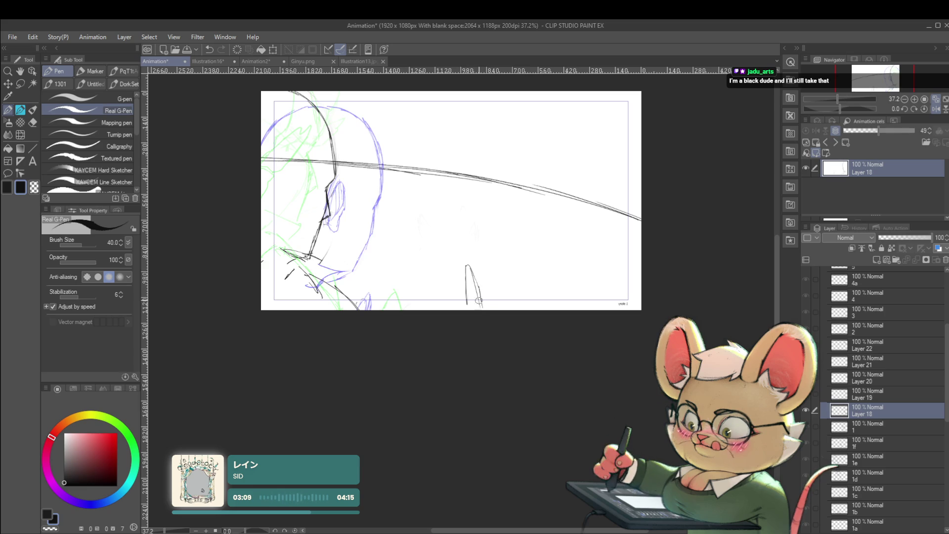
Add a pen stroke beside the hand sketch, then flip forward to the Layer 19 and Layer 20 cels
left_click_drag(471, 270, 486, 309)
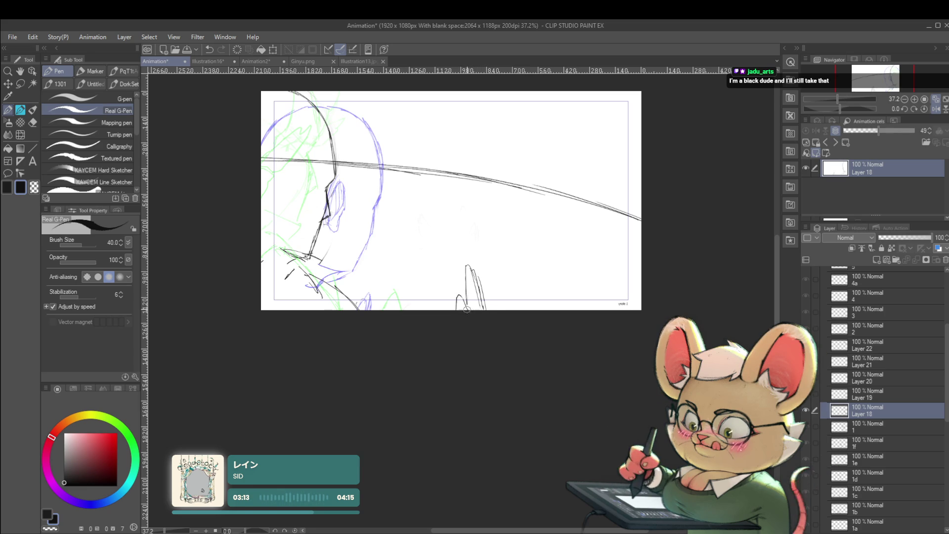
key("Left")
key("Left")
key("Right")
key("Right")
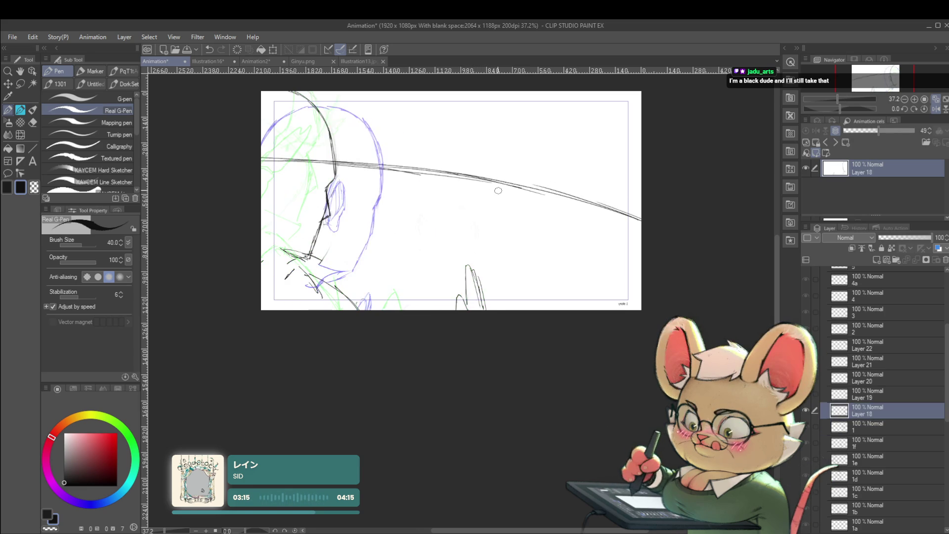
key("Right")
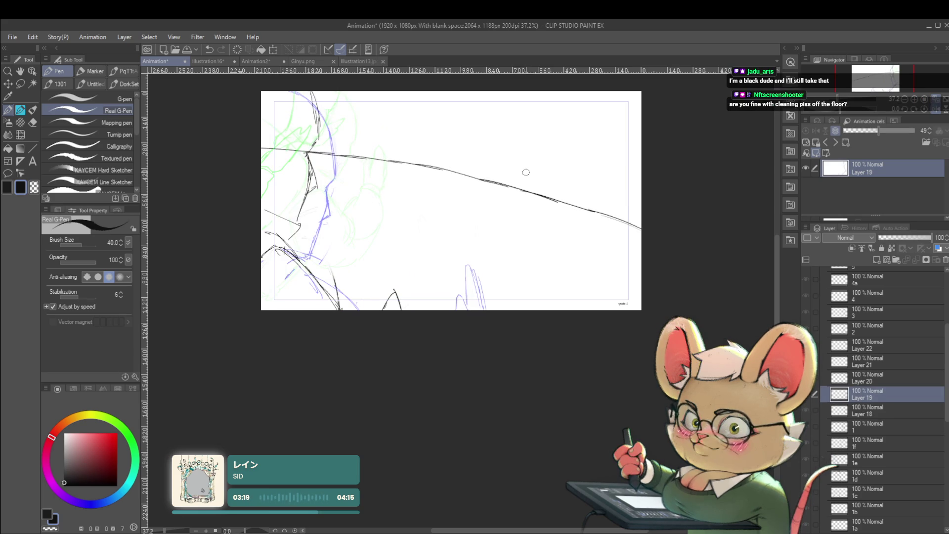
key("Right")
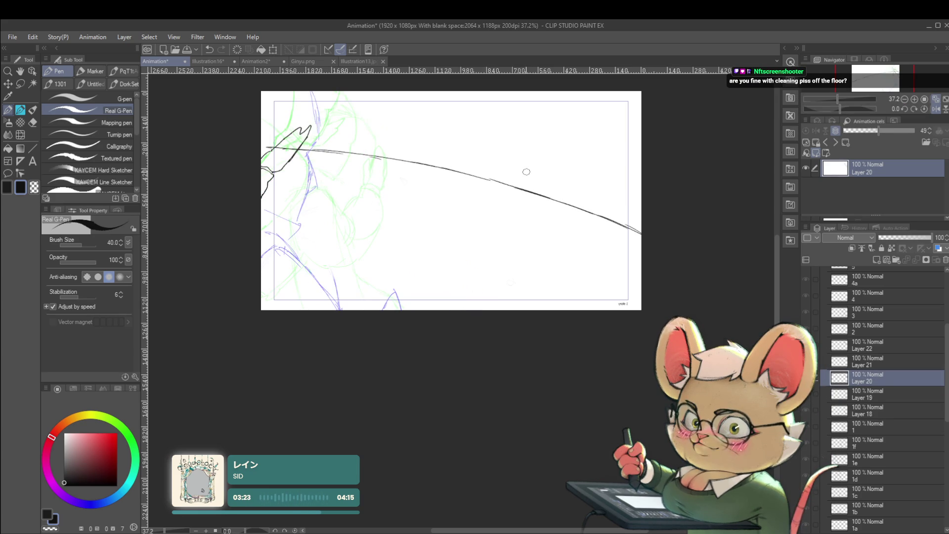
Step back through the cels to 1f and settle on cel 1 to compare poses
key("Left")
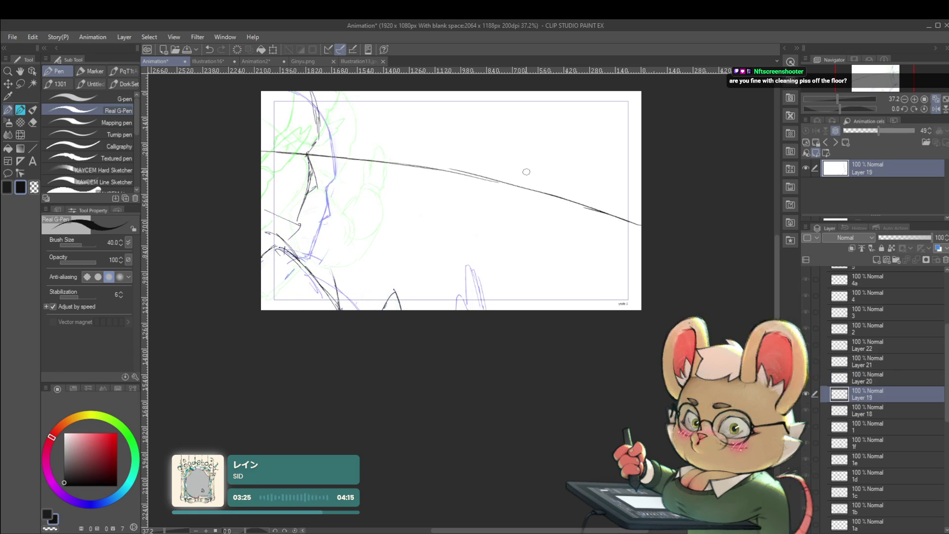
key("Left")
key("Left")
key("Left")
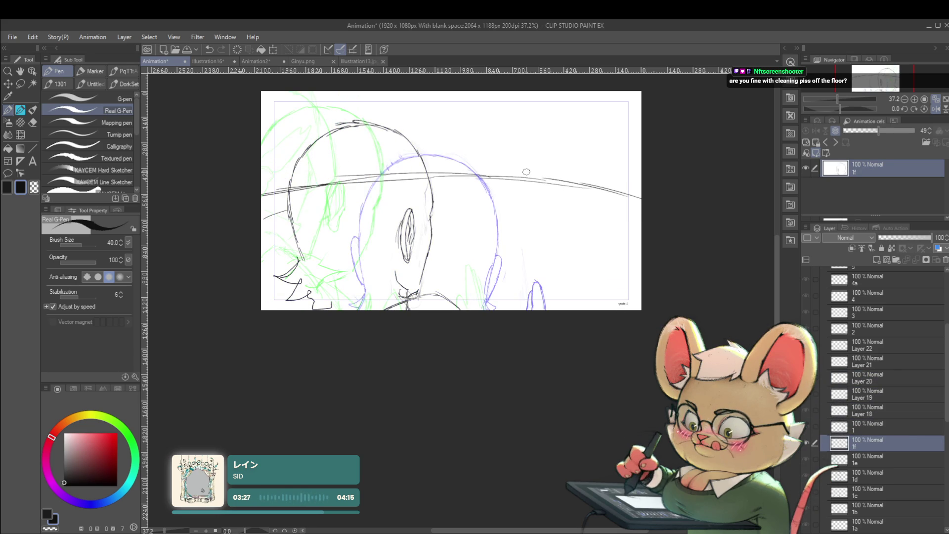
key("Left")
key("Left")
key("Right")
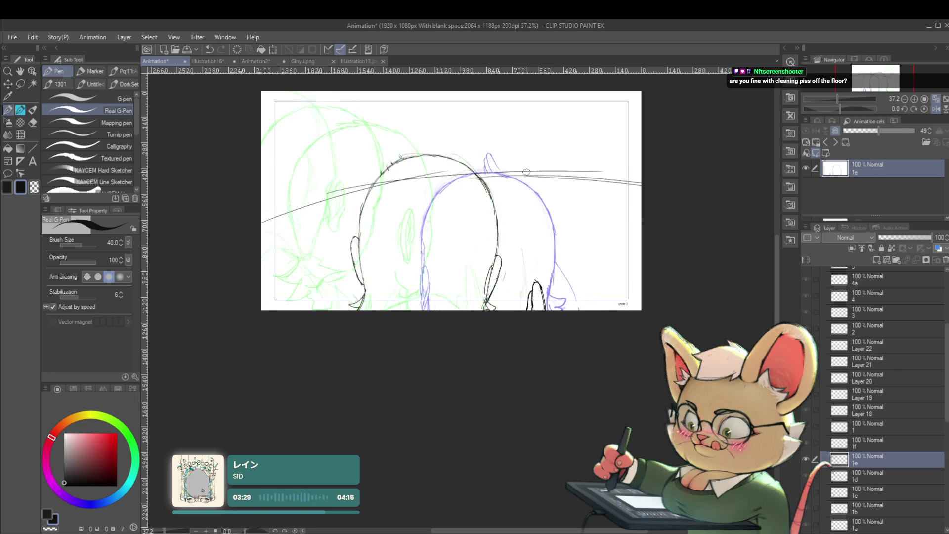
key("Right")
key("Right")
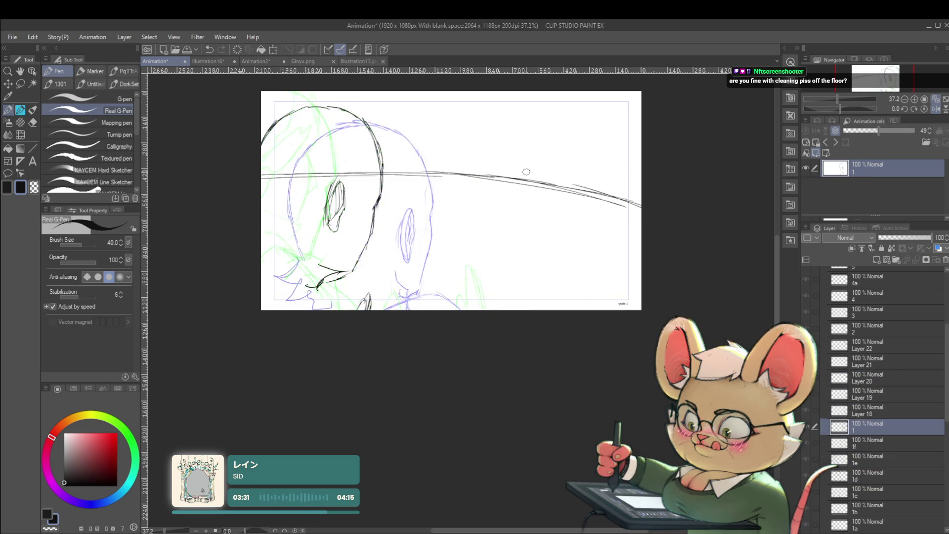
key("Left")
key("Right")
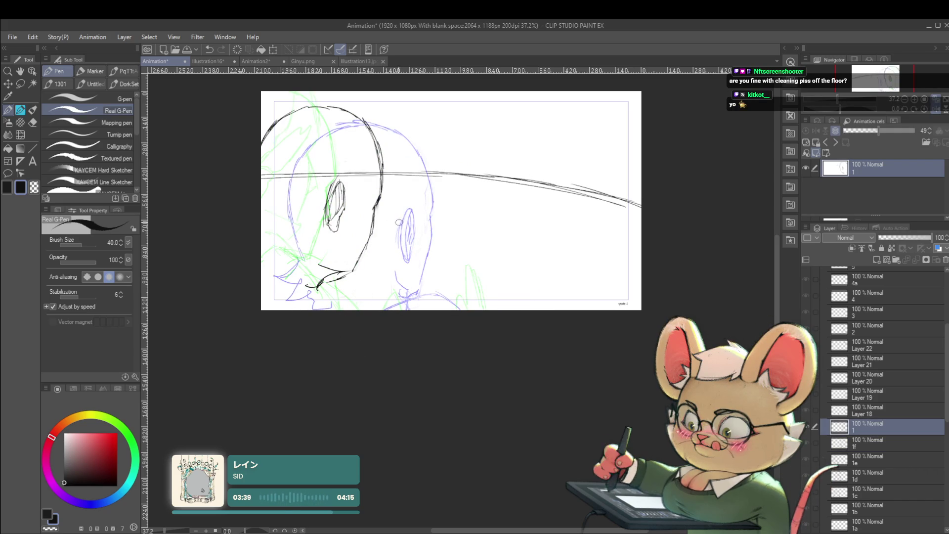
Sketch rough pencil strokes around the right ear on cel 1, including a long stroke to the canvas bottom
mouse_move(400, 210)
left_mouse_down()
mouse_move(387, 269)
mouse_move(433, 284)
left_mouse_up()
left_click_drag(390, 260, 415, 263)
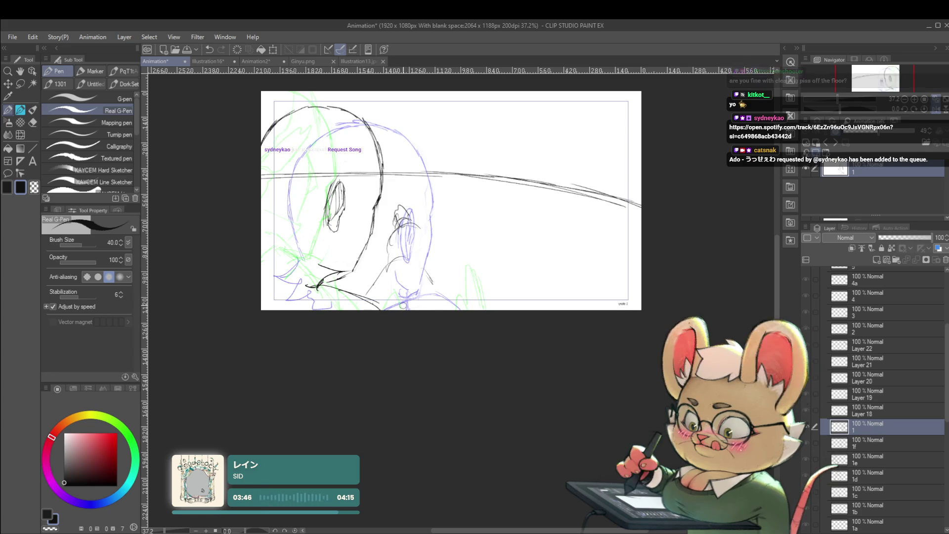
left_click_drag(420, 255, 429, 307)
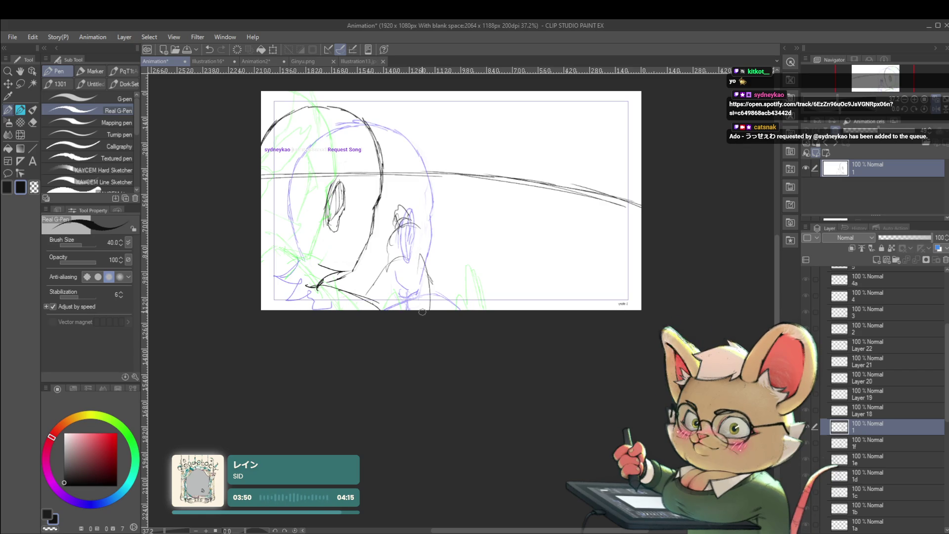
Switch to the Layer 18 cel, play the animation back, then stop it
key("ctrl+Right")
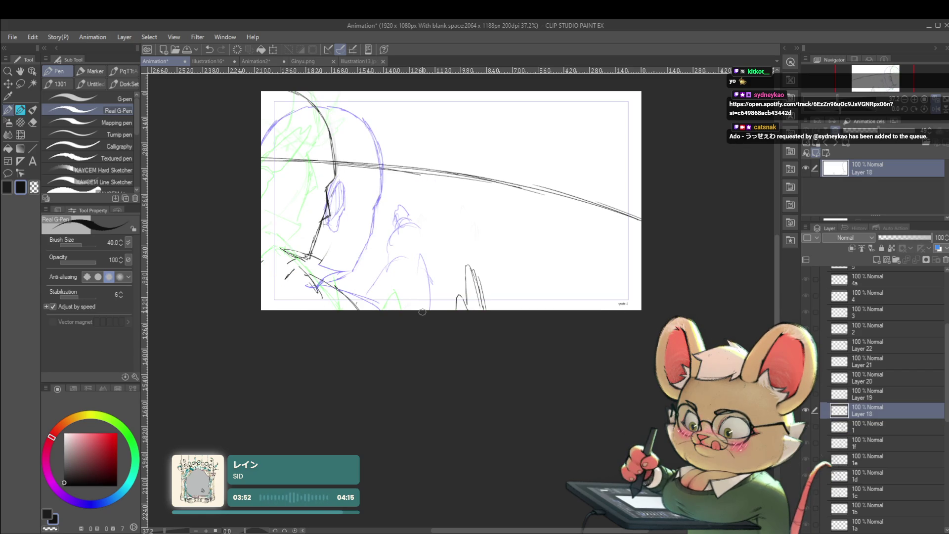
key("space")
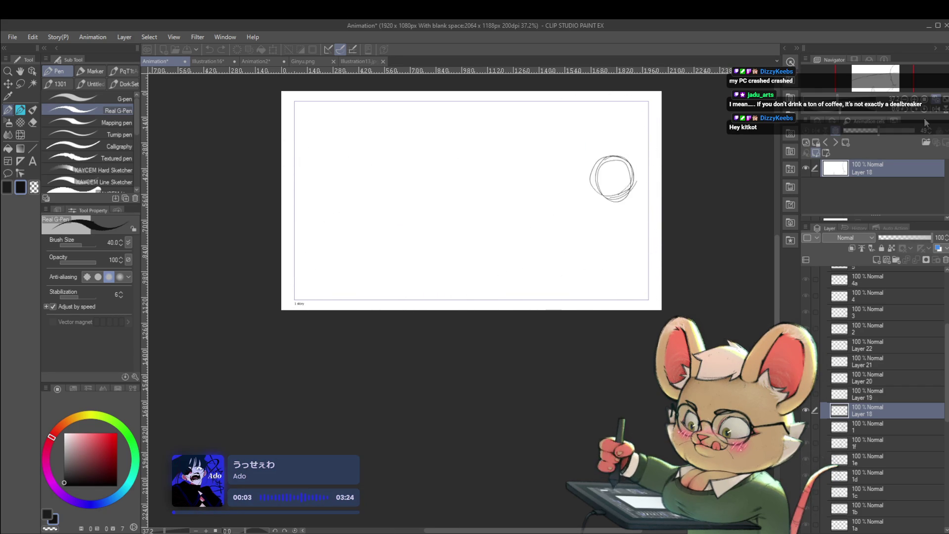
left_click(244, 412)
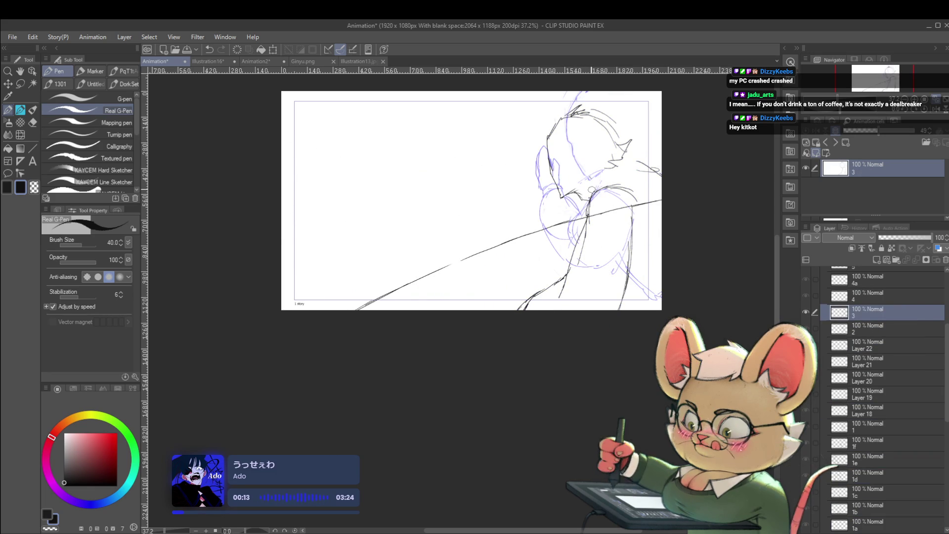
Move to cel 4, mirror the canvas view horizontally, and step through to cel 4a
key("alt+bracketright")
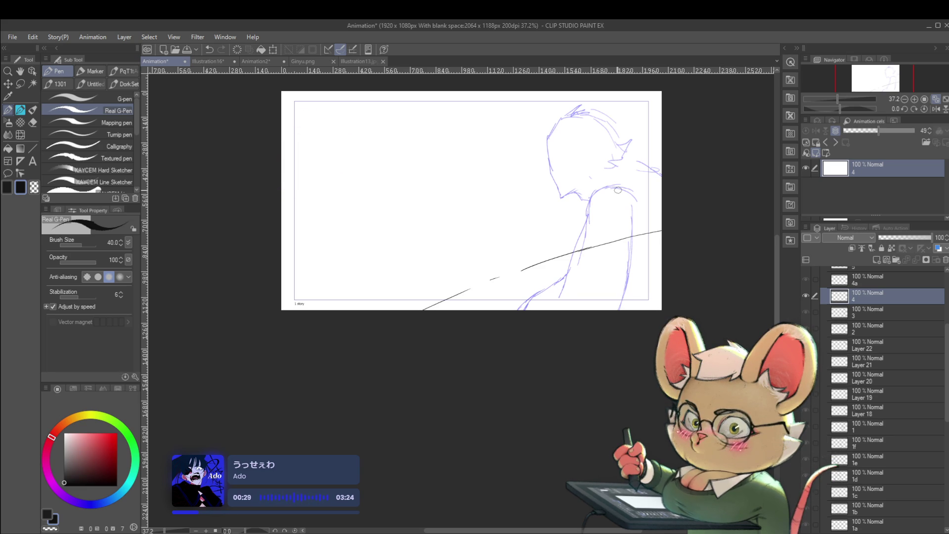
left_click(936, 109)
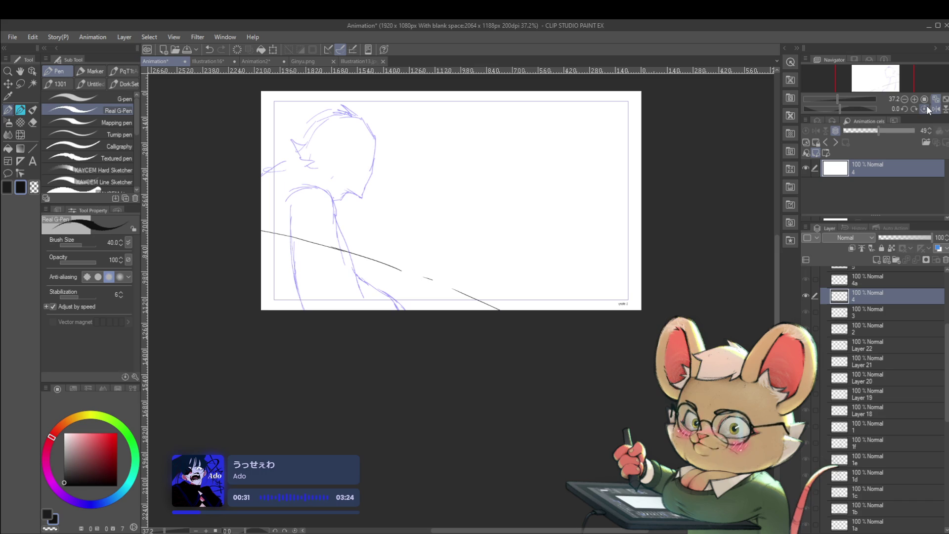
key("alt+bracketleft")
key("alt+bracketright")
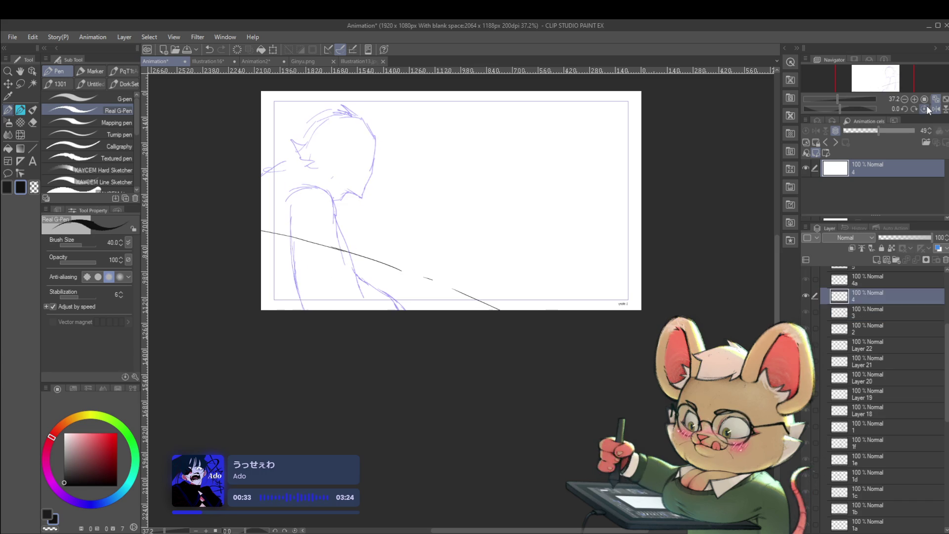
key("alt+bracketright")
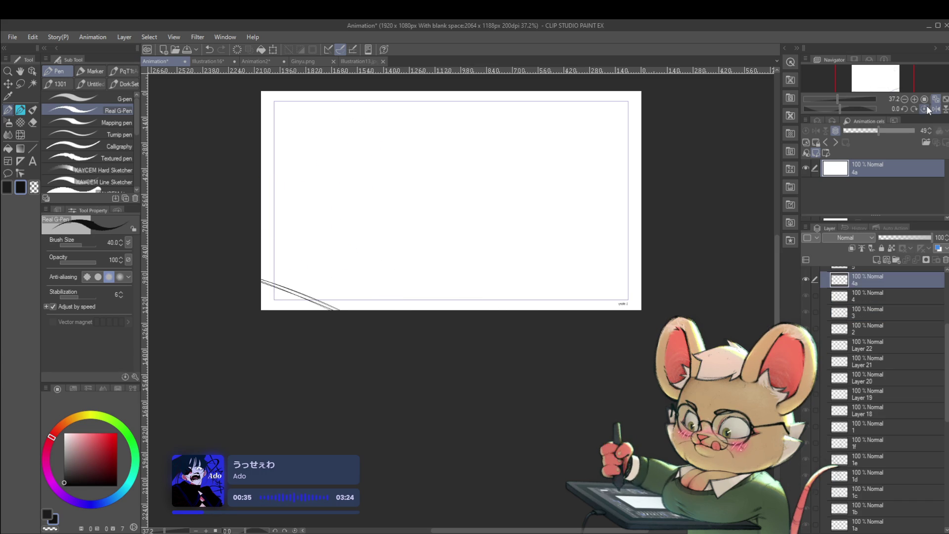
Compare cel 3 with cel 4, add a short dark stroke beside the face, and unflip the view
left_click_drag(944, 374, 944, 418)
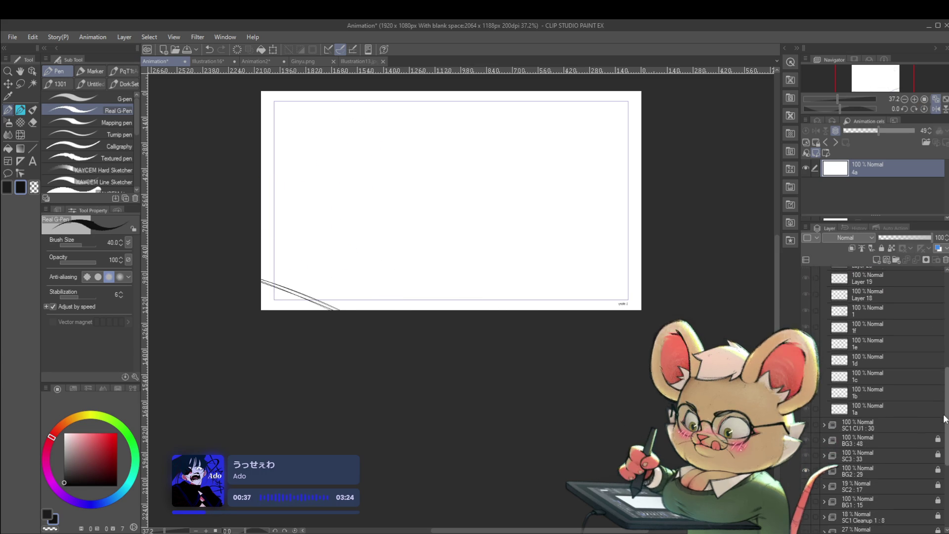
scroll(806, 473, "down", 1)
key("Left")
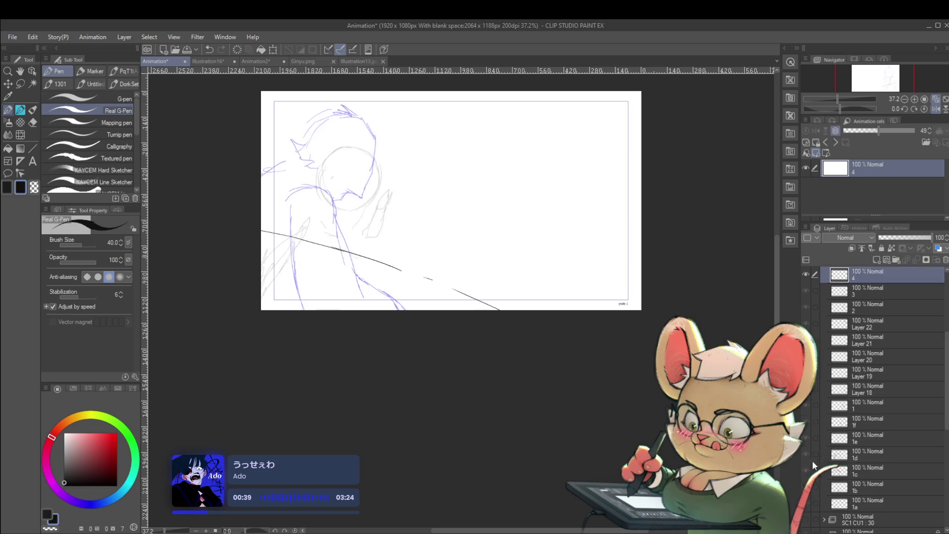
key("Right")
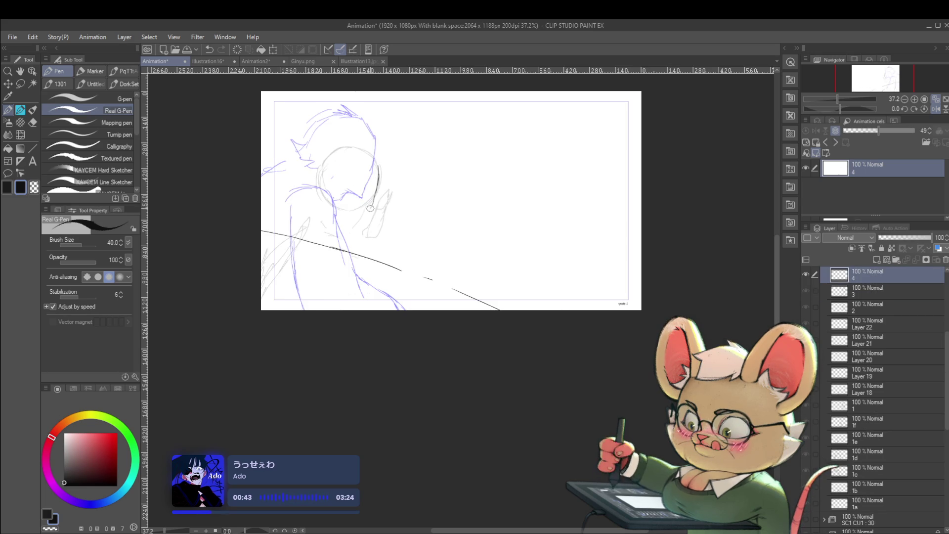
left_click_drag(373, 204, 356, 210)
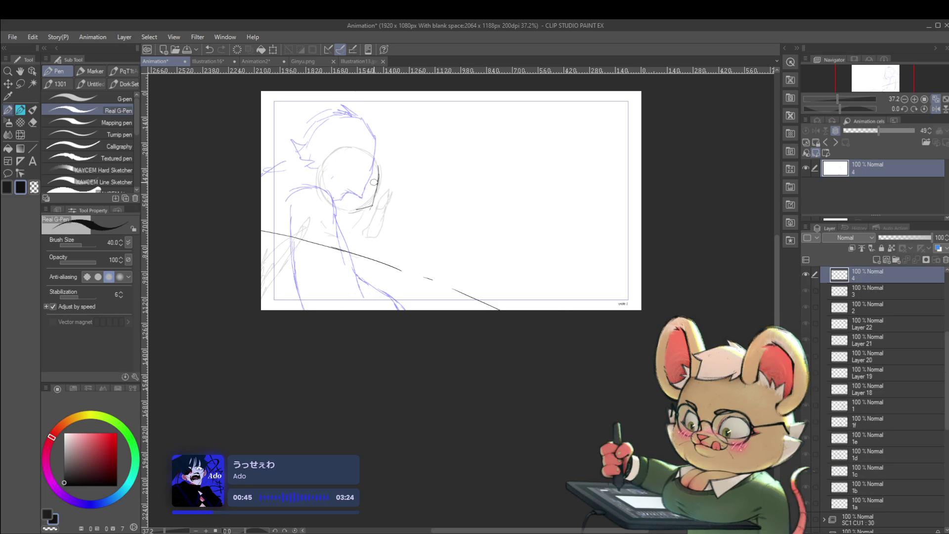
key("h")
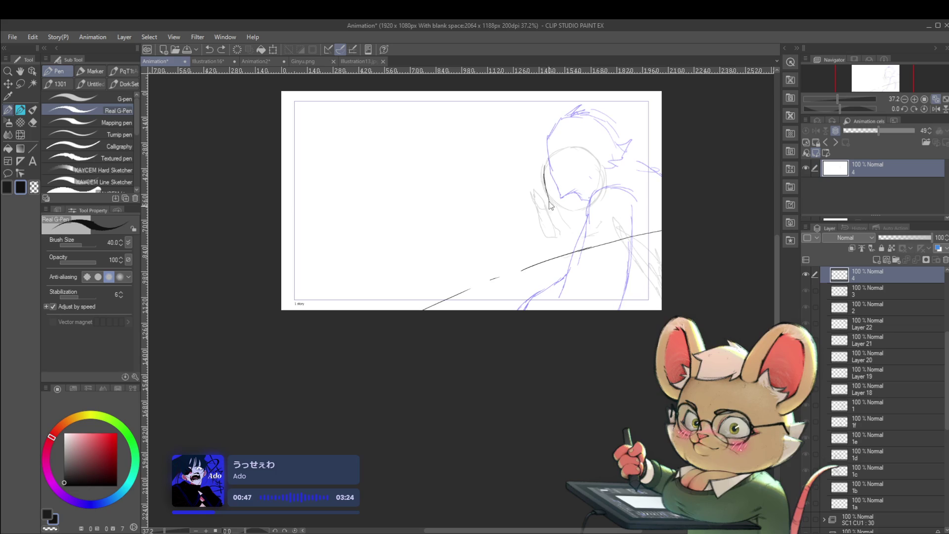
Trace dark lines along the face and top of the head, and redraw a longer torso stroke
left_click_drag(549, 170, 547, 200)
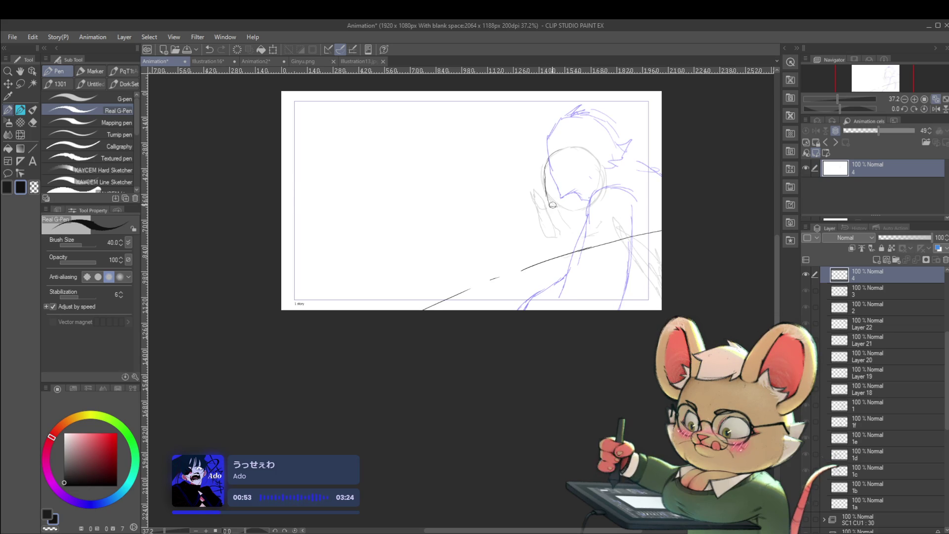
left_click_drag(553, 157, 591, 145)
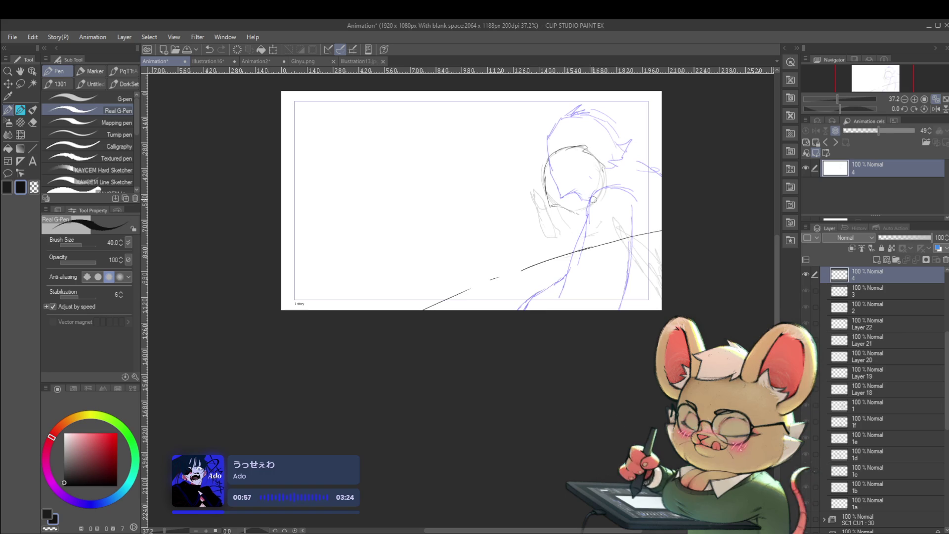
left_click_drag(610, 209, 615, 250)
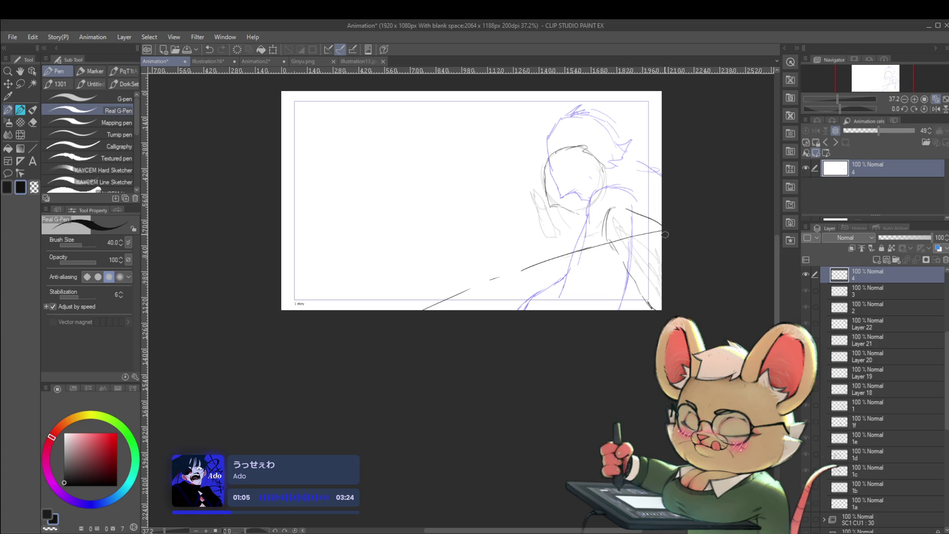
key("ctrl+z")
left_click_drag(618, 206, 662, 228)
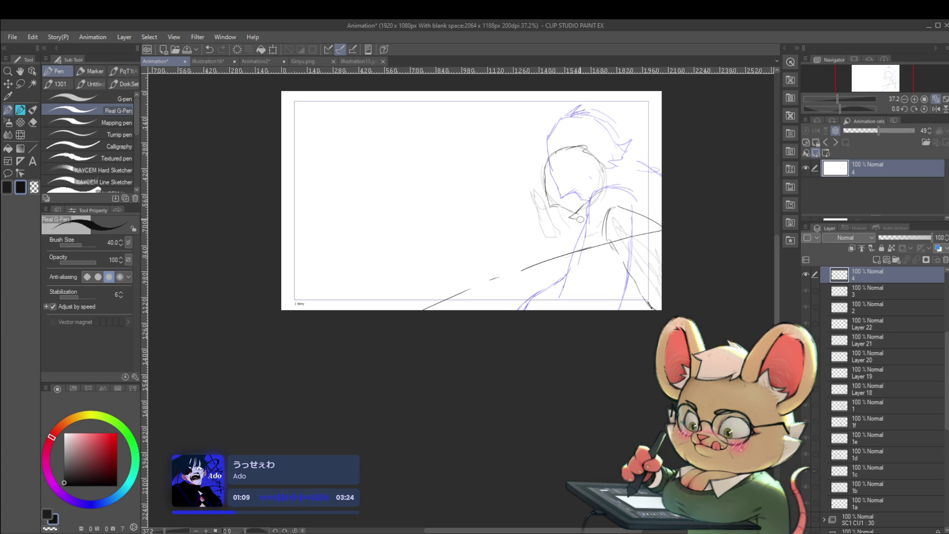
Switch to white and rework the small strokes at the face's edge, undoing those near the chin
left_click(594, 195, "alt")
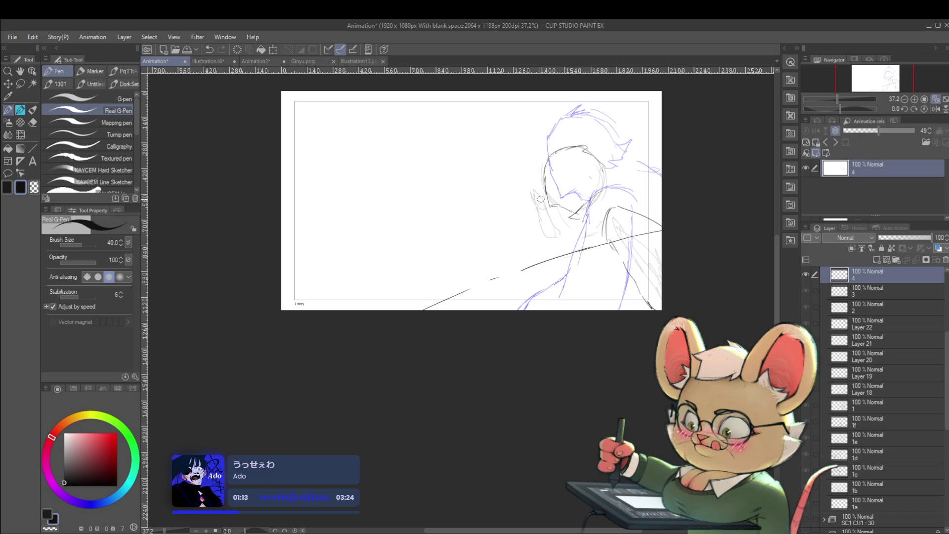
left_click_drag(534, 191, 536, 202)
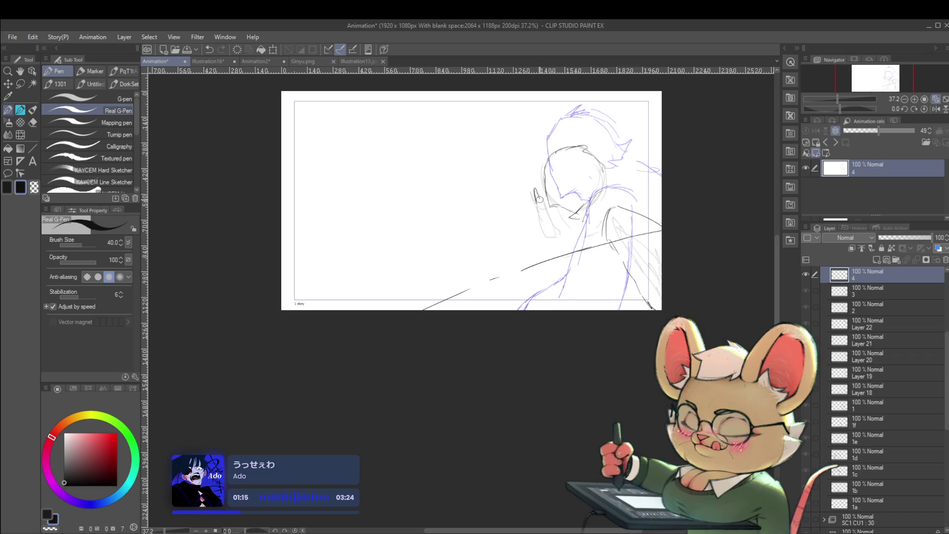
left_click_drag(536, 198, 547, 215)
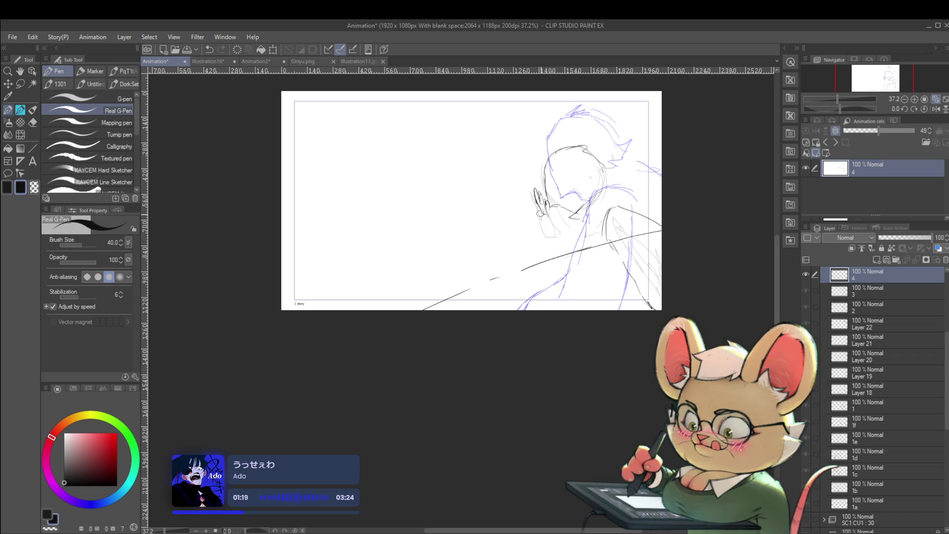
key("ctrl+z")
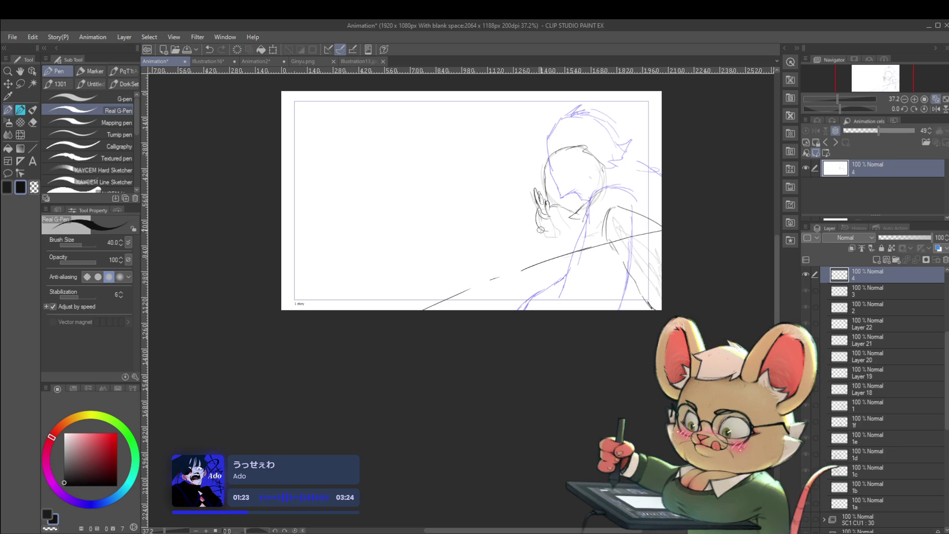
scroll(646, 152, "down", 2)
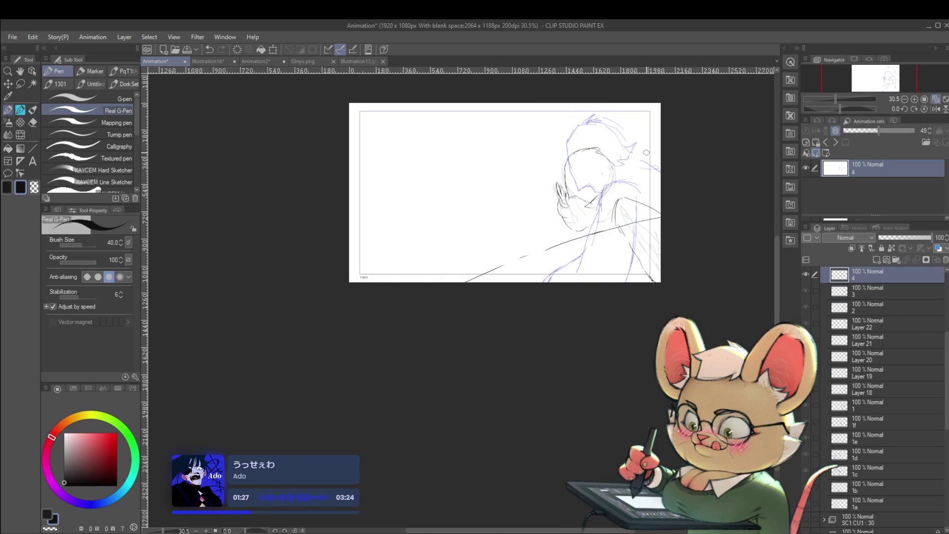
Move to cel 4a with onion skin, undo a stray long stroke, and zoom and pan to centre the figure
key("ctrl+shift+n")
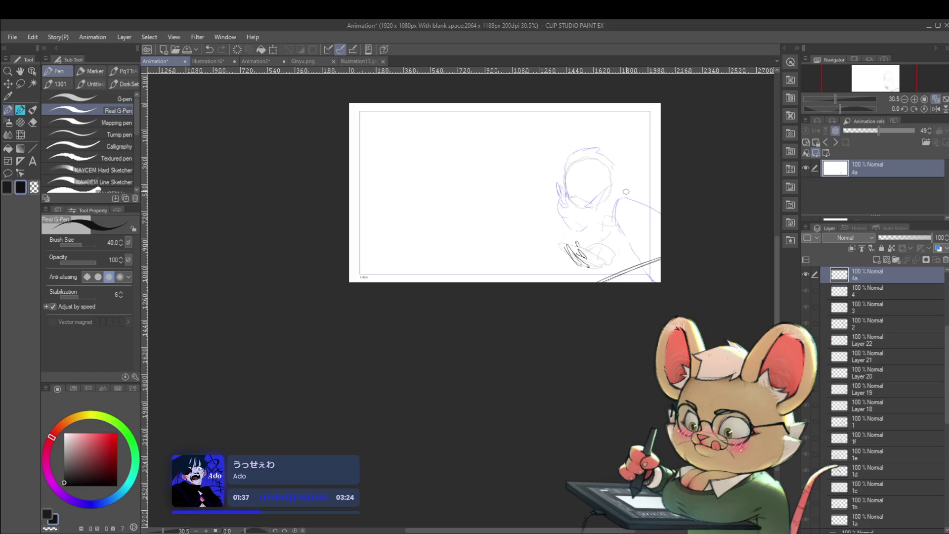
left_click_drag(630, 237, 440, 274)
key("ctrl+z")
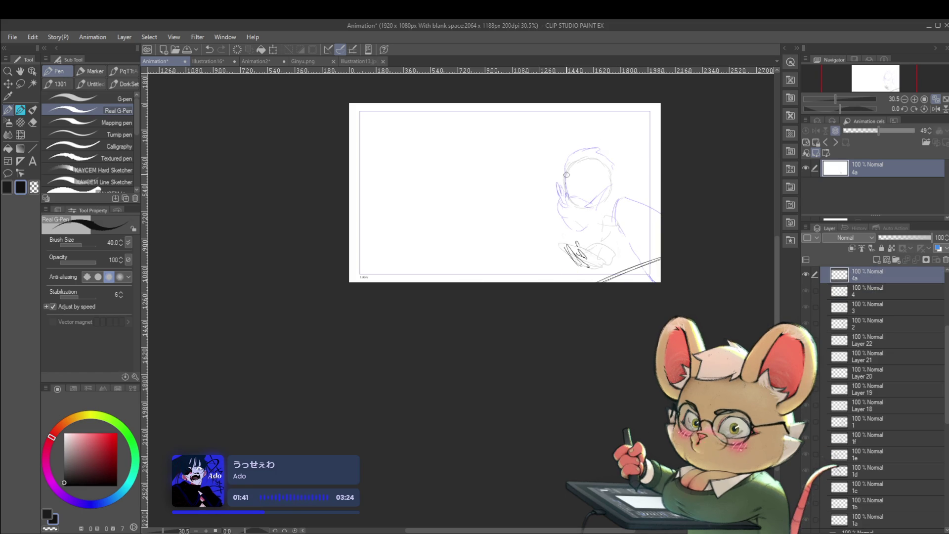
scroll(568, 178, "up", 1)
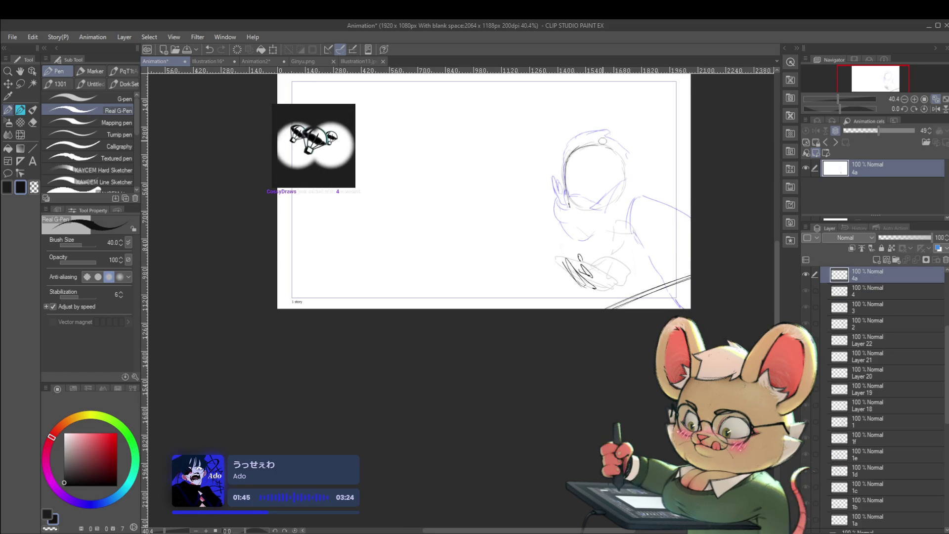
left_click_drag(602, 140, 584, 158)
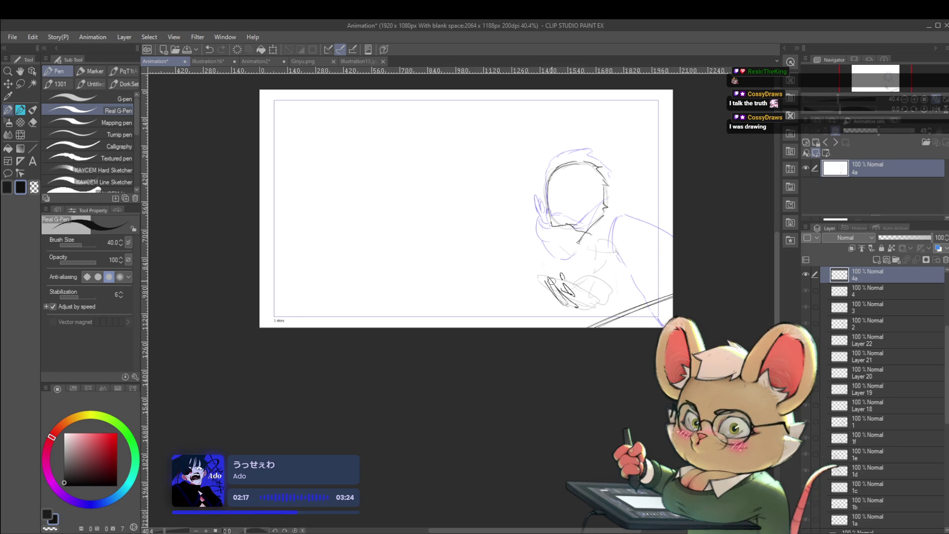
Mirror the canvas view and extend the shoulder line downward on cel 4a
left_click(936, 111)
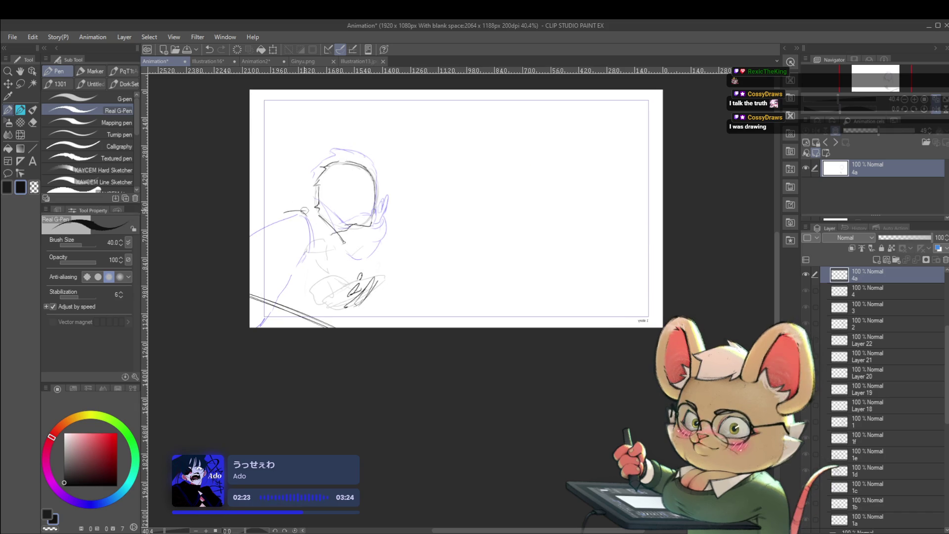
left_click_drag(302, 209, 313, 245)
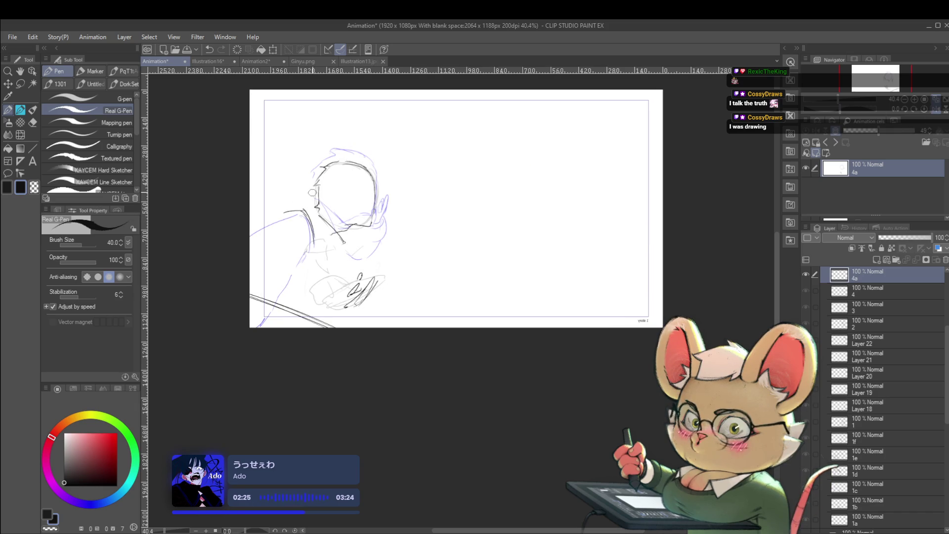
scroll(523, 262, "left", 5)
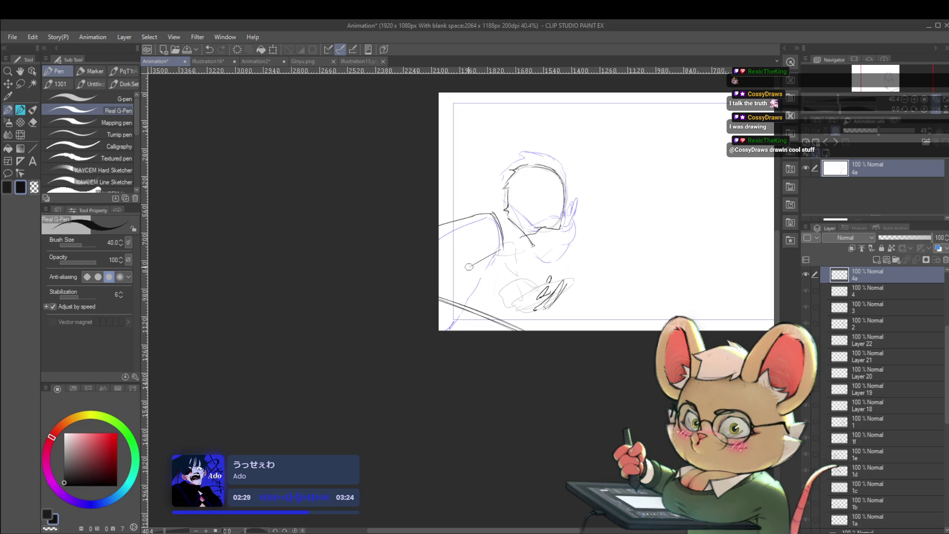
scroll(503, 266, "down", 1)
scroll(503, 266, "down", 1)
Compare cels 4 and 4a, hide the SC2 folder, and play the animation to check the motion
key("comma")
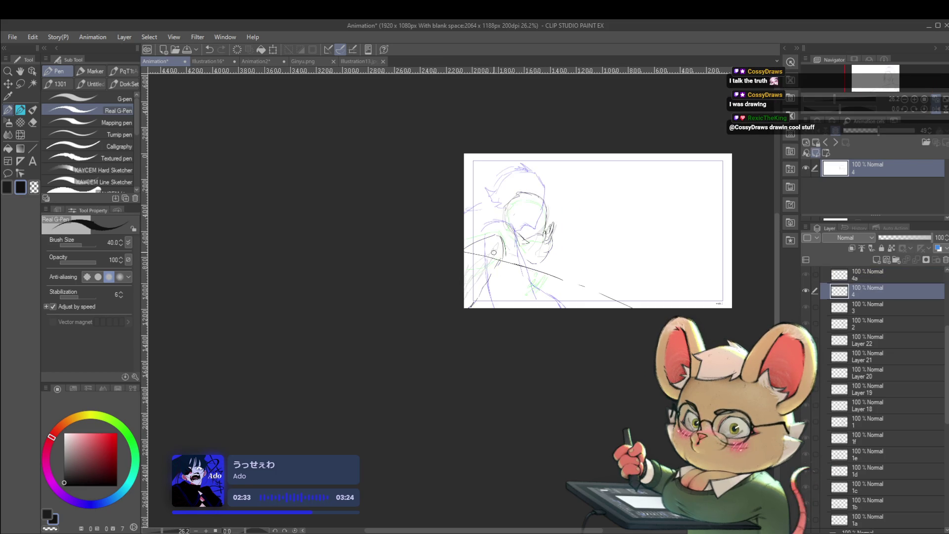
key("period")
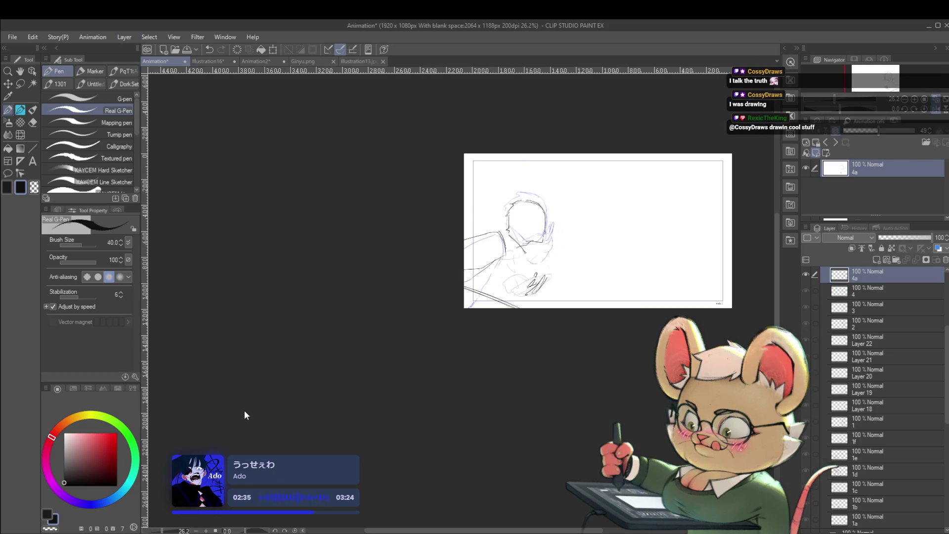
key("space")
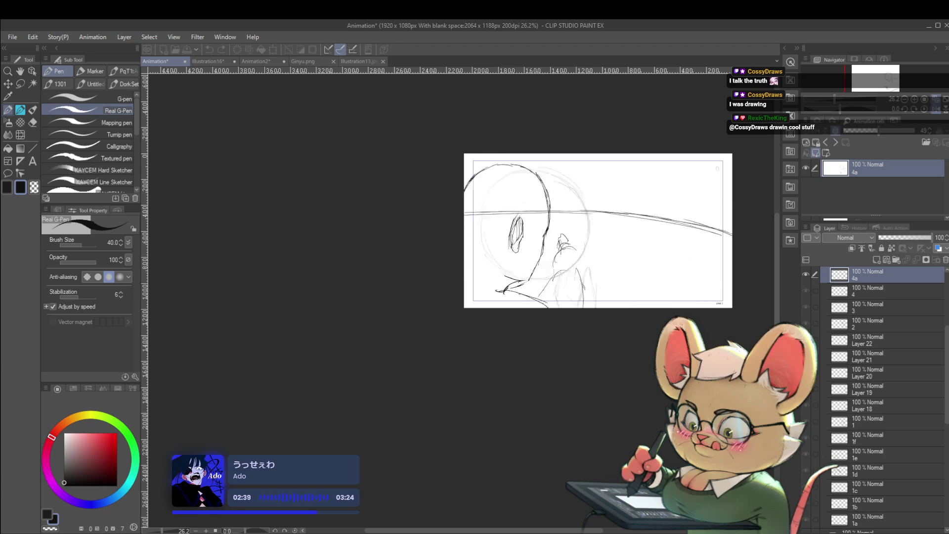
key("space")
left_click_drag(947, 356, 945, 415)
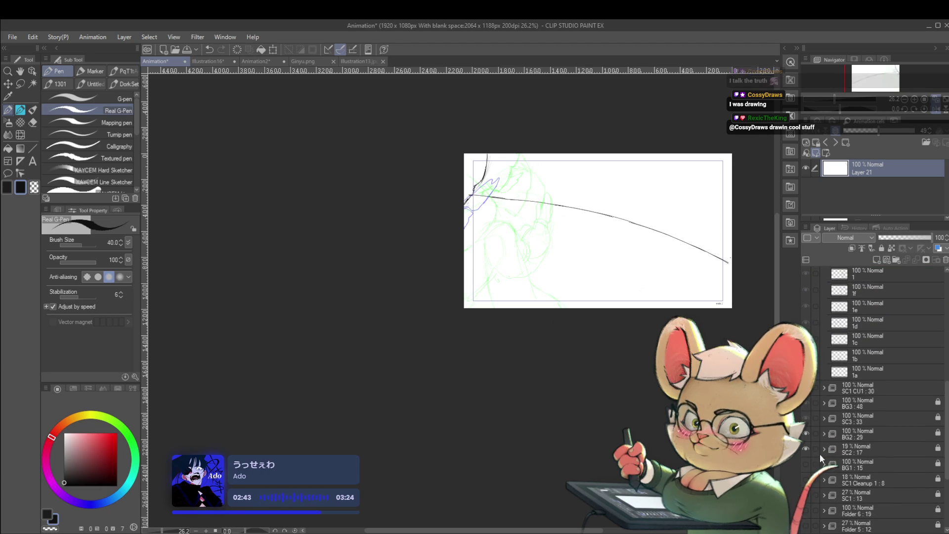
left_click(805, 448)
key("space")
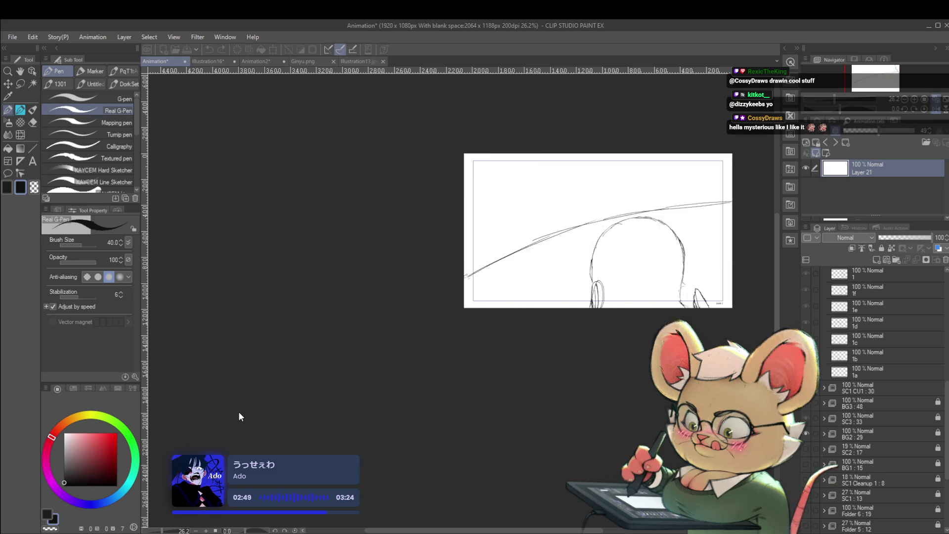
Restore the unmirrored view, zoom in on Illustration13.jpg, and test a red curve before undoing it
left_click(937, 111)
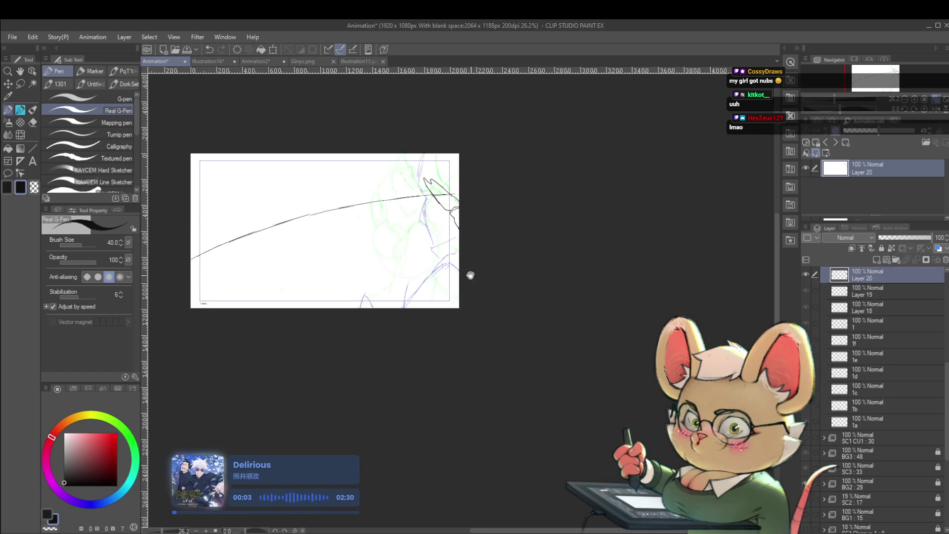
scroll(460, 277, "up", 1)
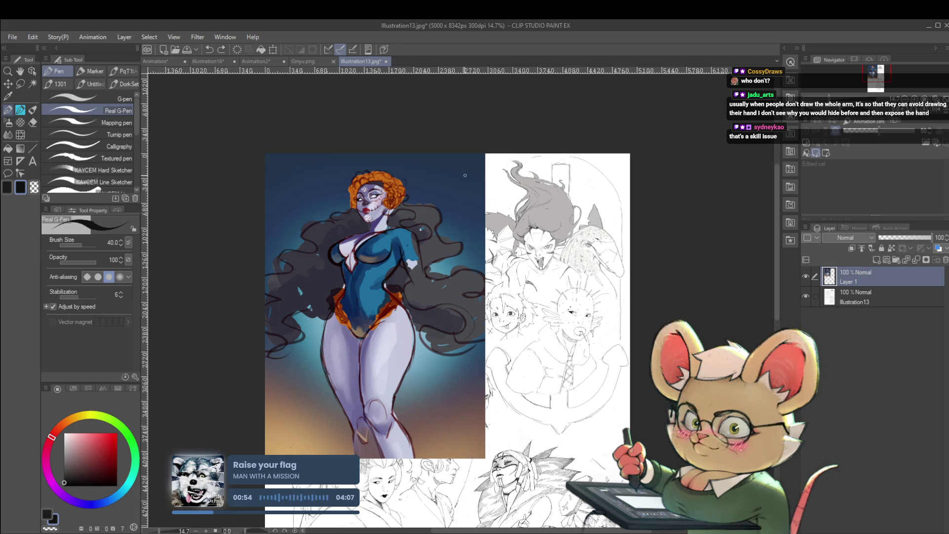
scroll(452, 169, "up", 2)
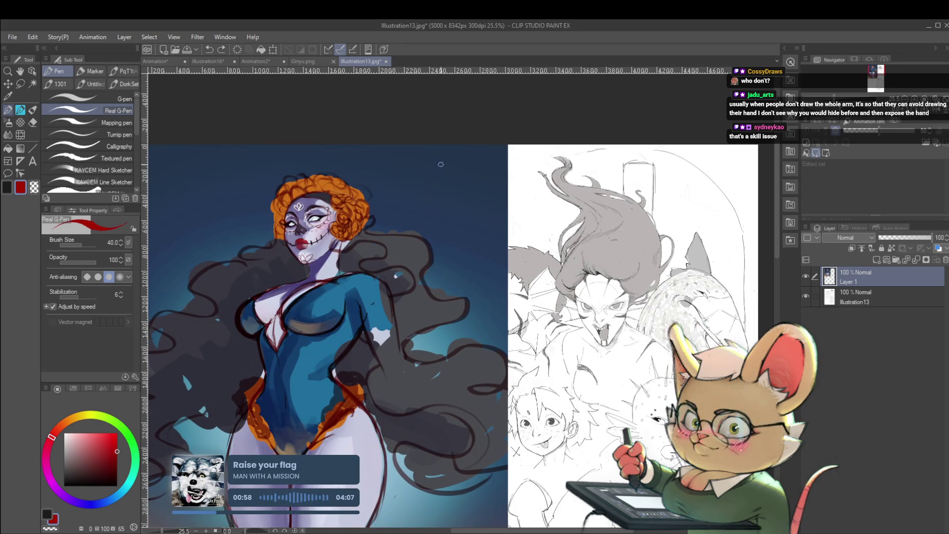
left_click_drag(424, 202, 447, 181)
key("ctrl+z")
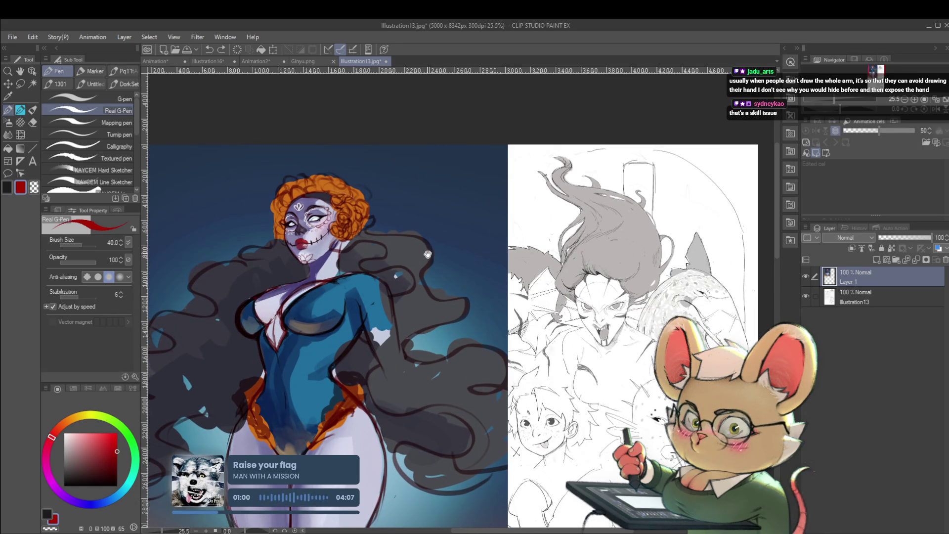
Draw a red head arc right of the figure's hair, zooming in and out and undoing unwanted strokes
scroll(438, 222, "up", 1)
left_click_drag(428, 218, 483, 216)
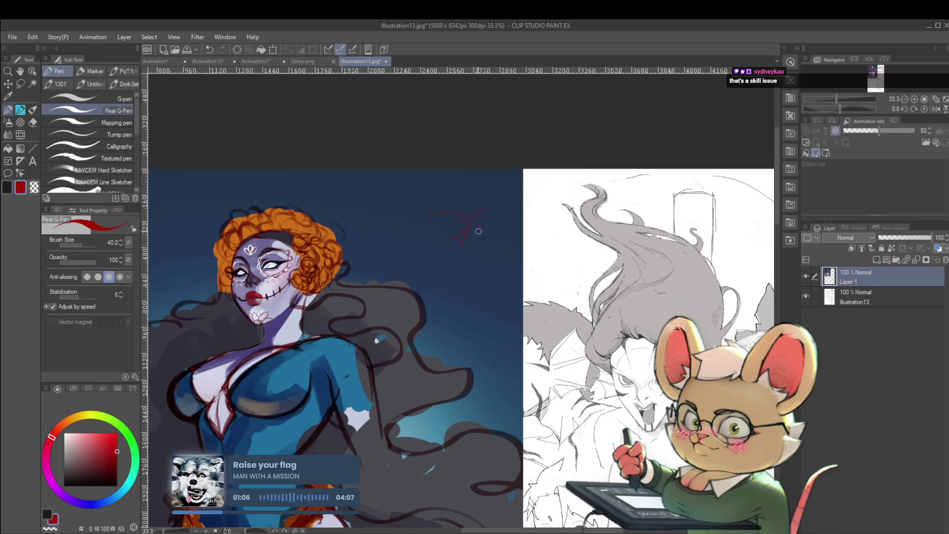
key("ctrl+z")
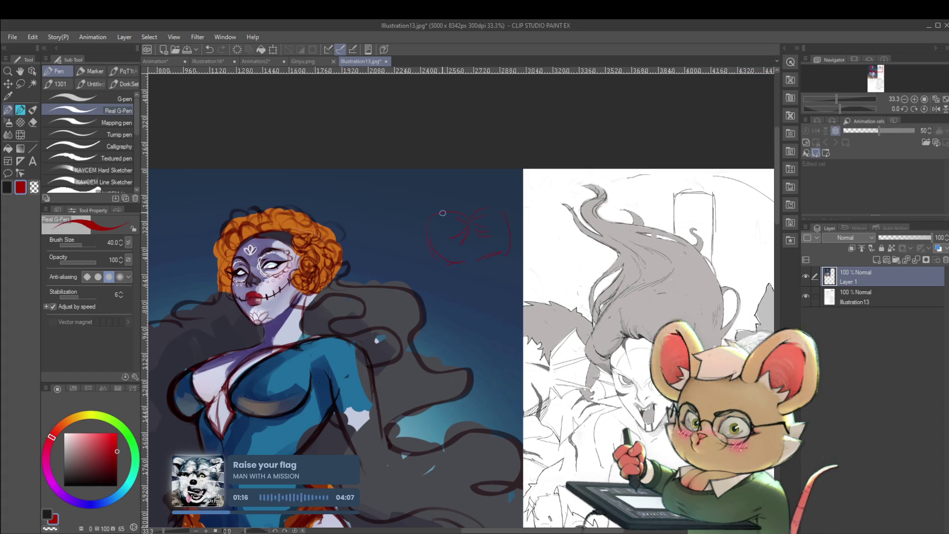
scroll(443, 254, "down", 2)
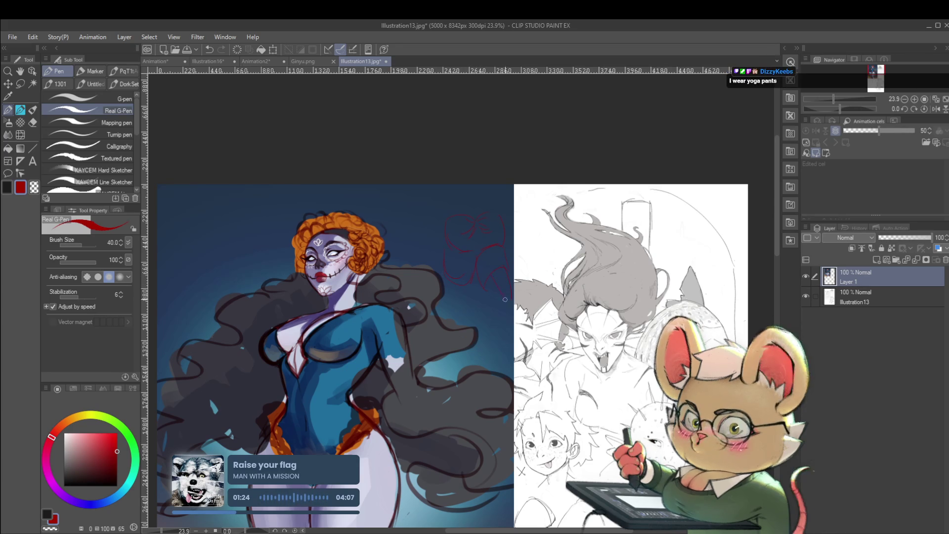
scroll(502, 250, "up", 2)
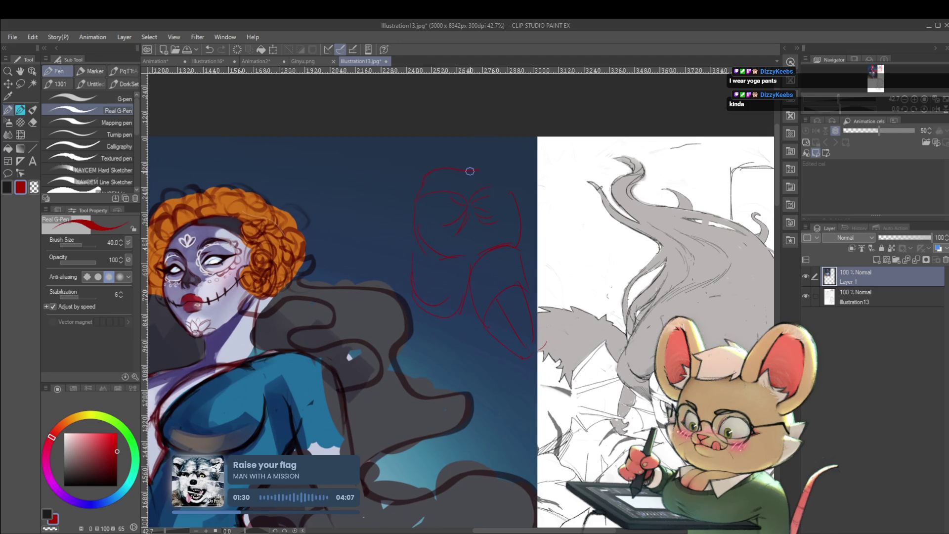
scroll(504, 173, "down", 1)
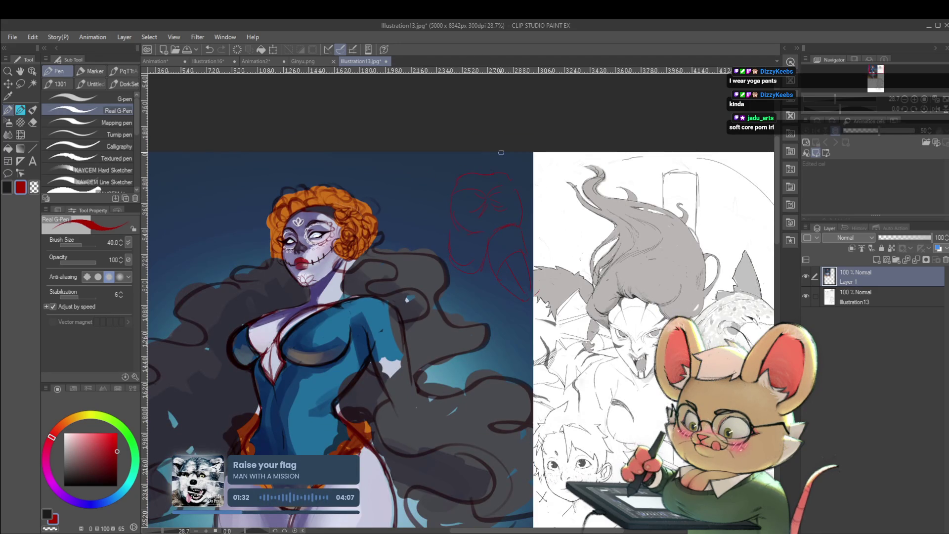
key("ctrl+z")
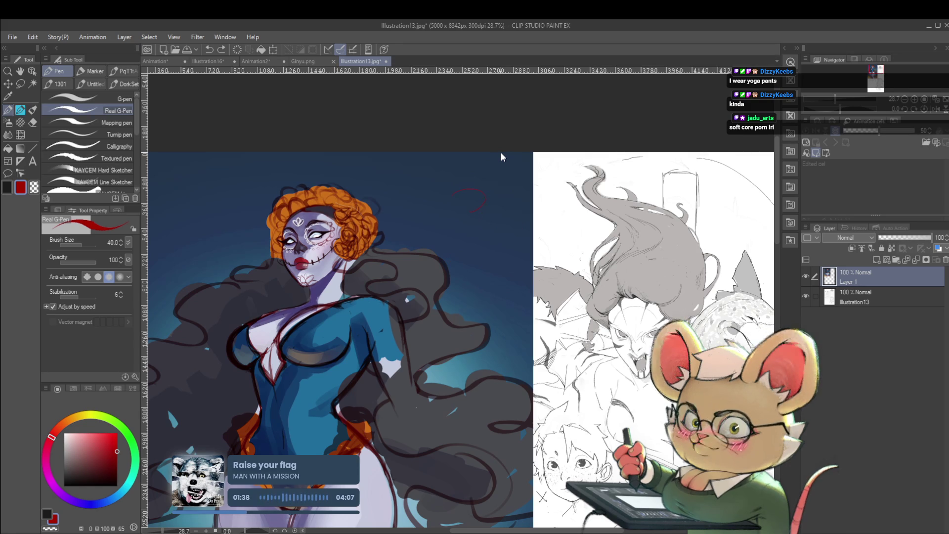
Undo the red head stroke, add a faint red line near the neck, and flip Illustration13 horizontally
key("ctrl+z")
scroll(672, 214, "down", 4)
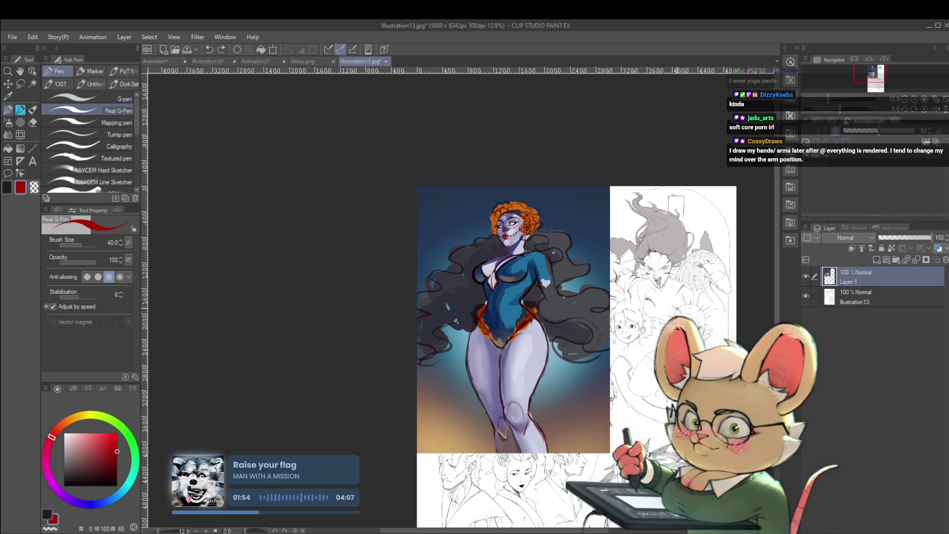
scroll(564, 332, "up", 2)
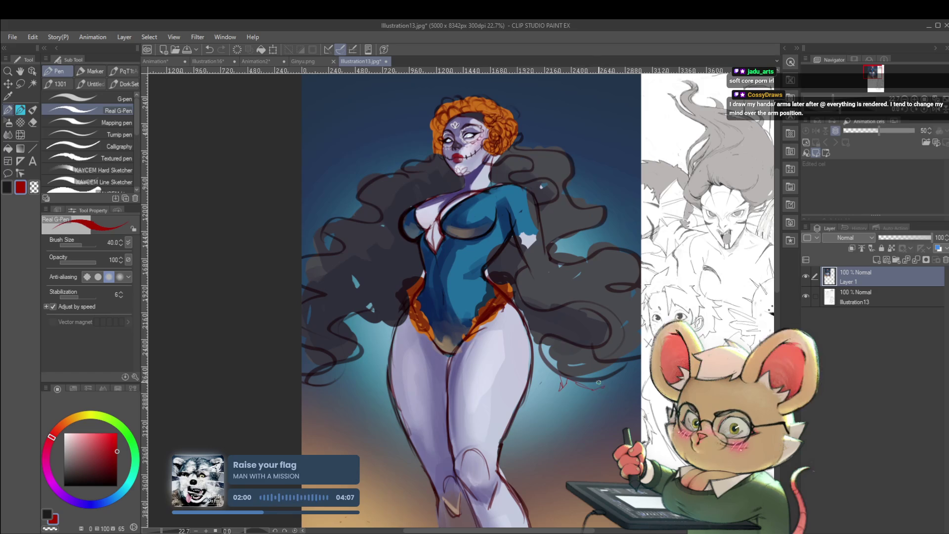
scroll(593, 349, "down", 1)
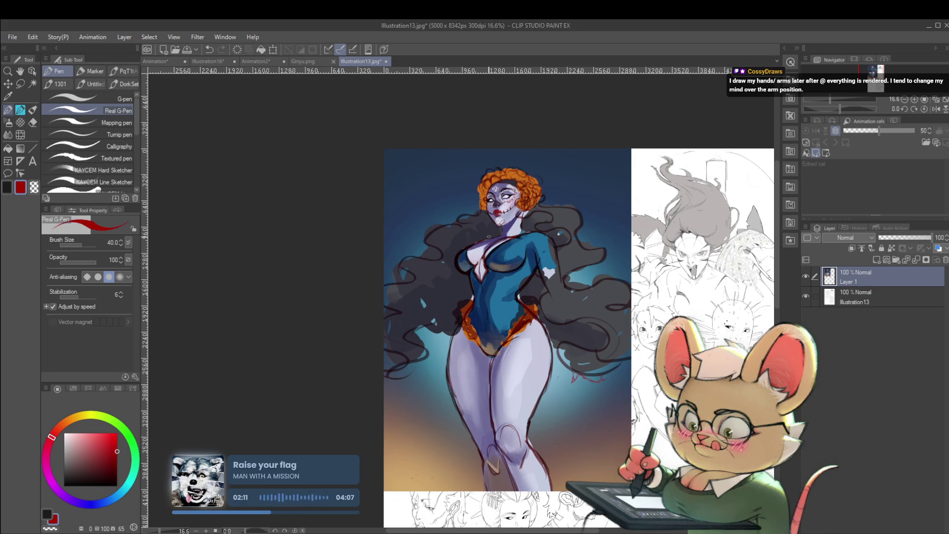
left_click_drag(493, 234, 424, 291)
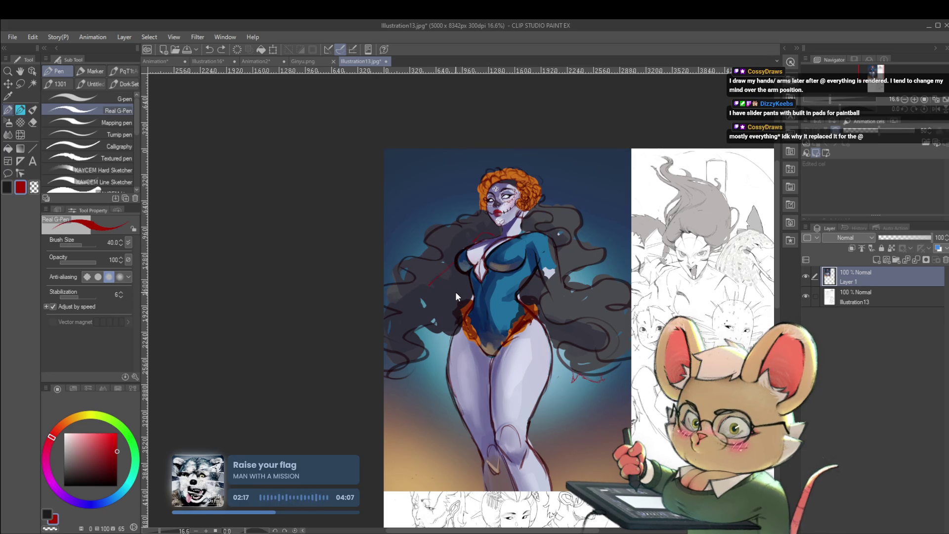
left_click(936, 108)
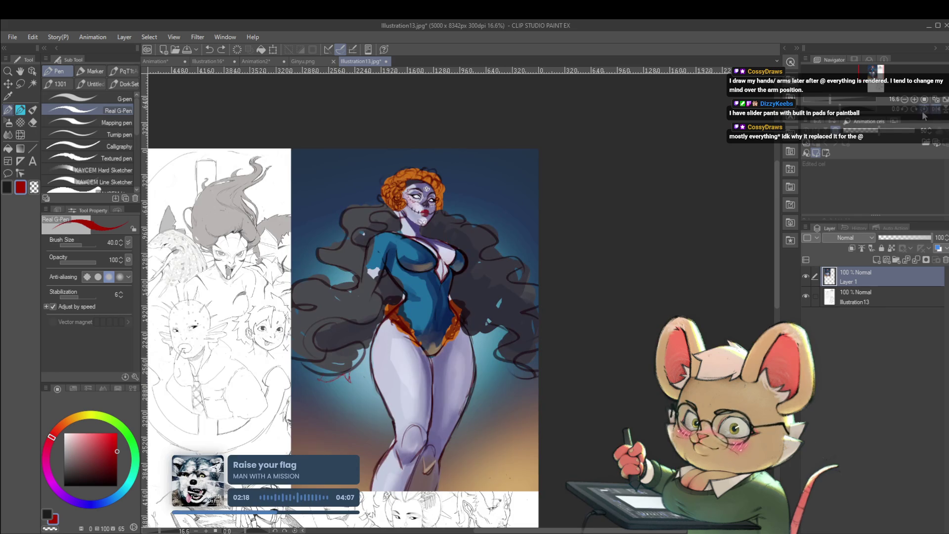
Pan the Illustration13 view, undo and paste, then reposition the frame in the Animation document
left_click_drag(594, 338, 693, 307)
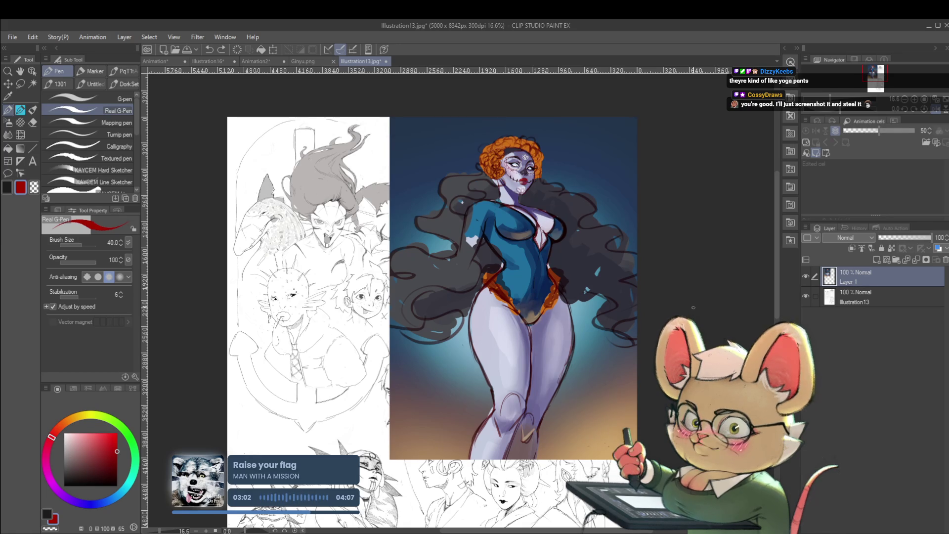
left_click_drag(586, 399, 613, 378)
scroll(614, 378, "down", 2)
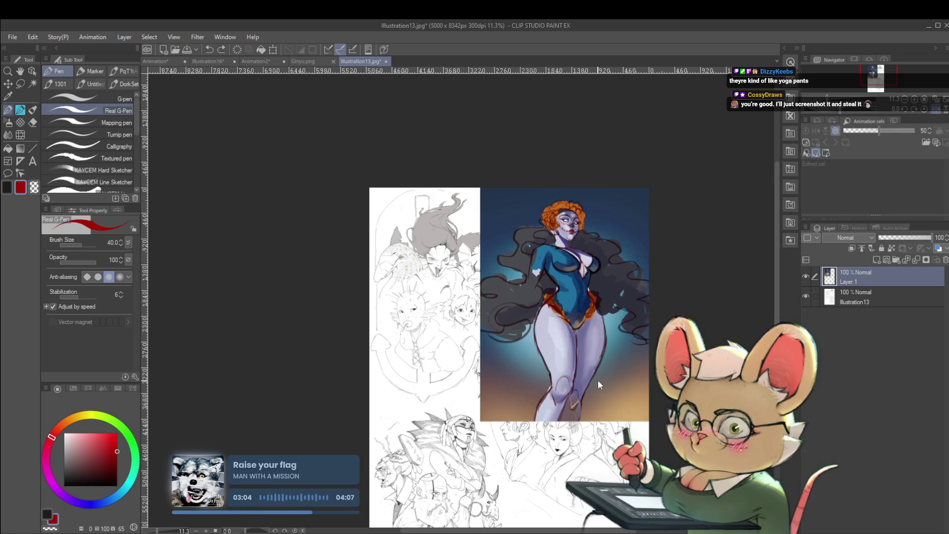
key("ctrl+z")
key("ctrl+v")
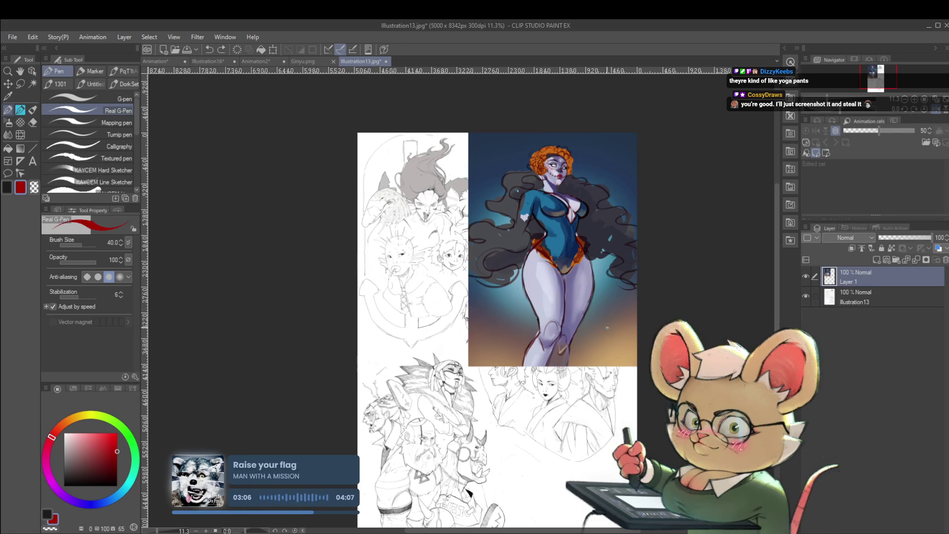
left_click(163, 61)
left_click_drag(618, 192, 579, 252)
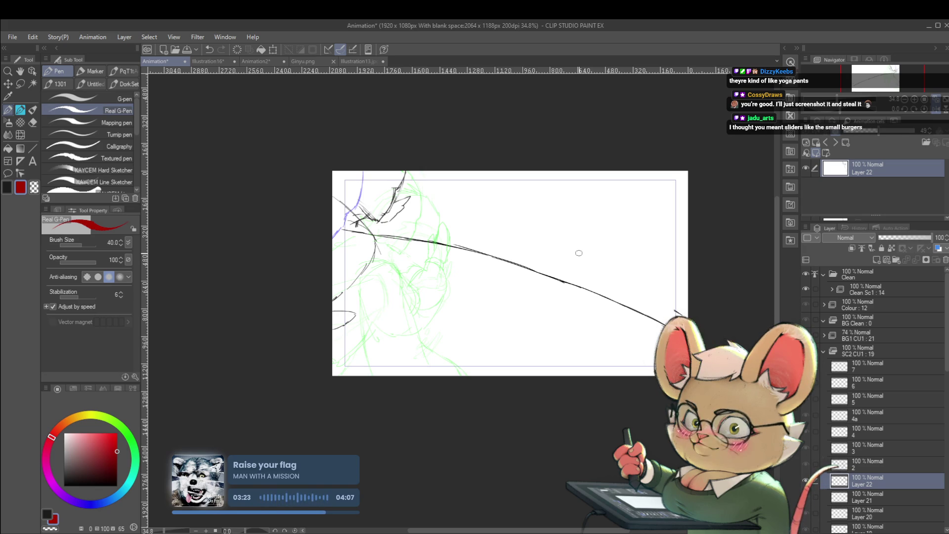
On Illustration13.jpg, flip the canvas, sketch red lines beside the arm, then undo that stroke
left_click(359, 59)
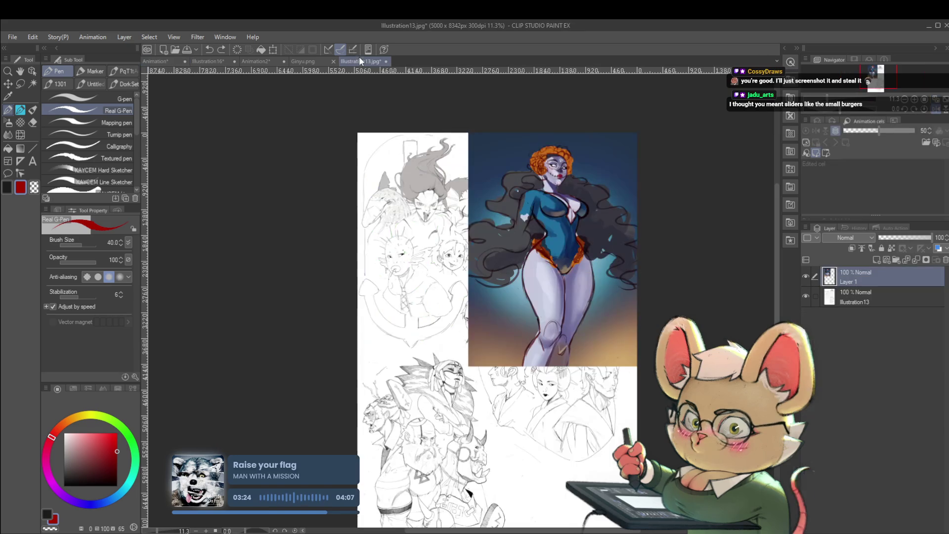
scroll(534, 202, "up", 1)
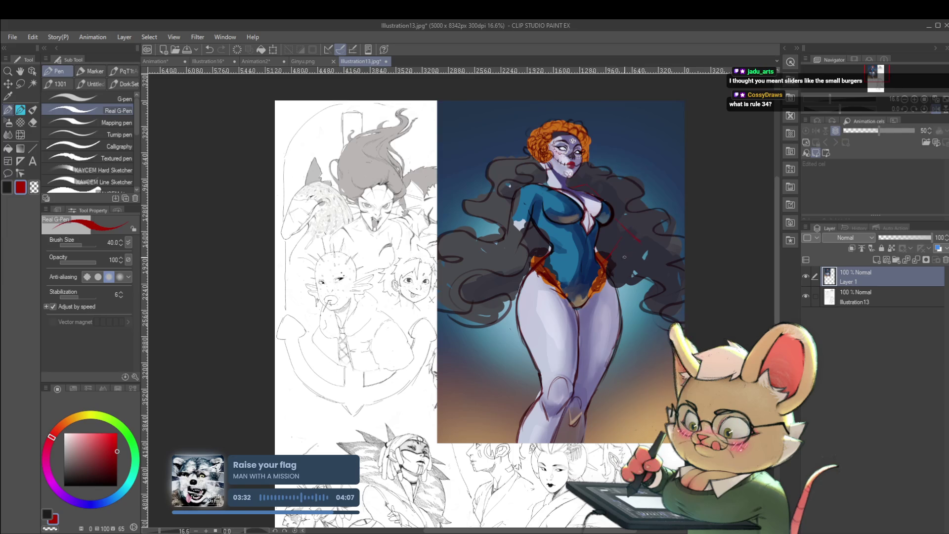
key("h")
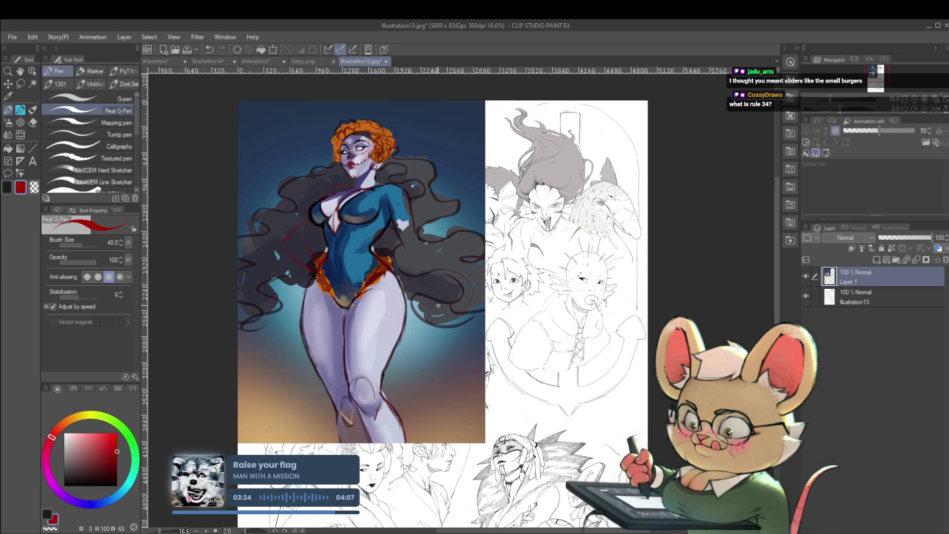
left_click_drag(307, 214, 284, 236)
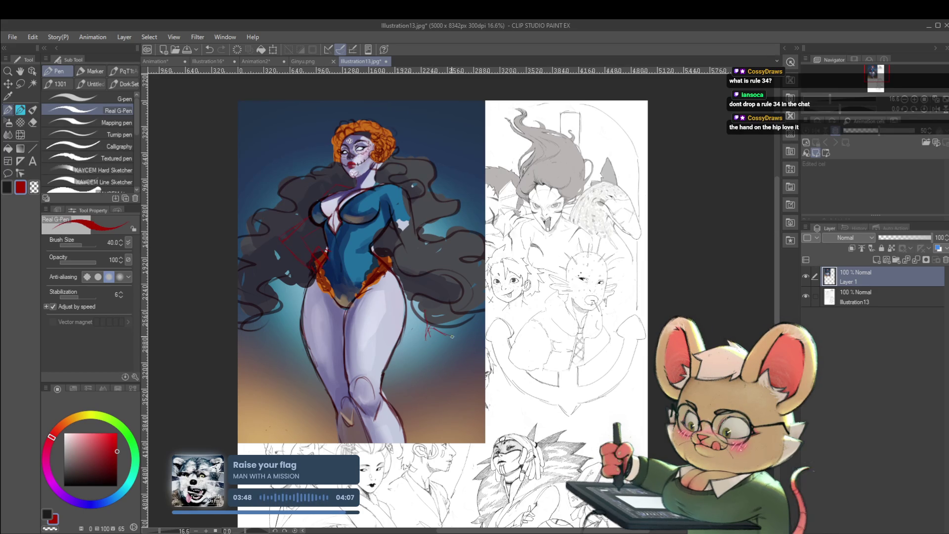
scroll(453, 320, "down", 2)
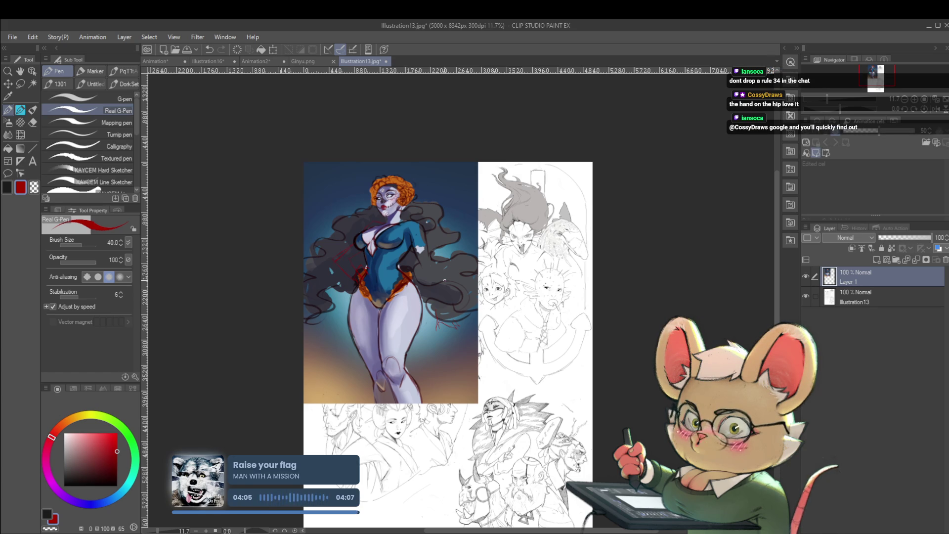
key("ctrl+z")
key("ctrl+z")
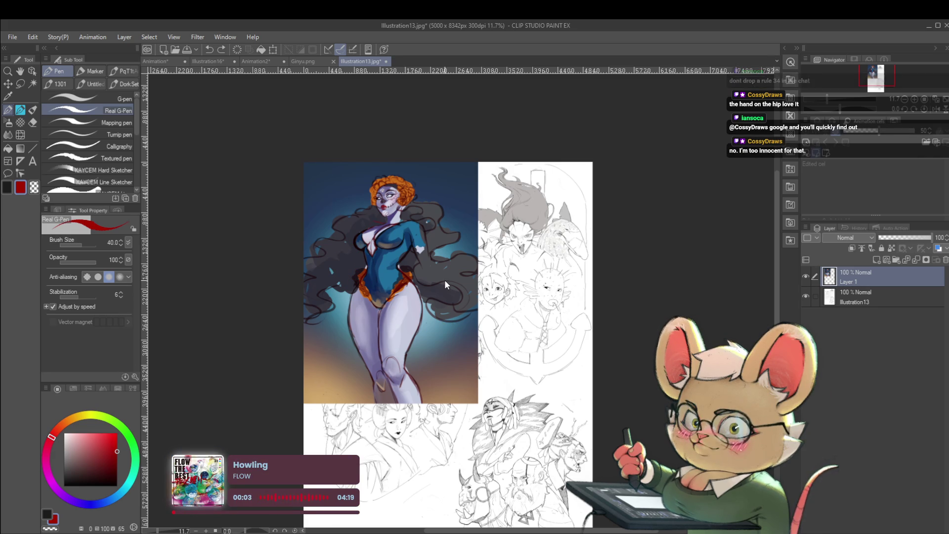
left_click(166, 62)
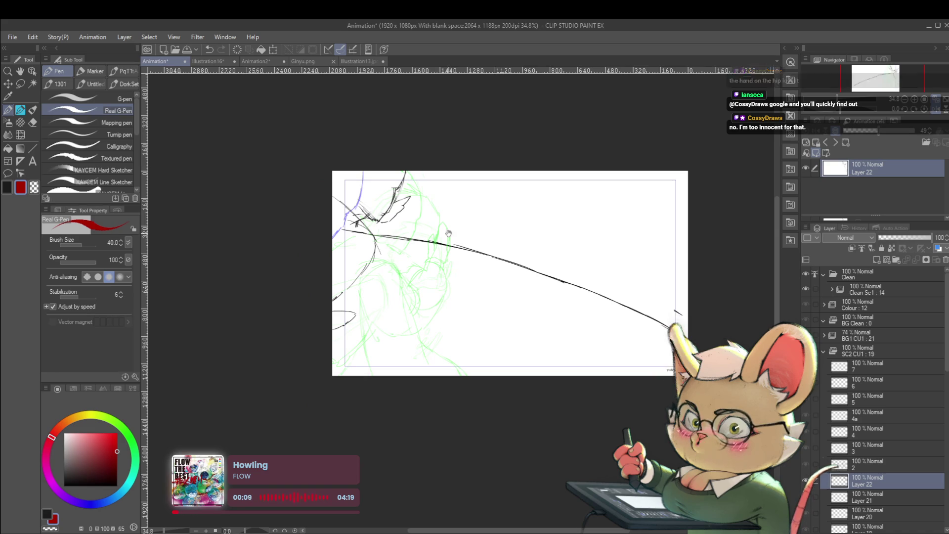
Unflip the canvas, undo, and draw near-black diagonal arm lines on cel 2
left_click(938, 110)
key("ctrl+z")
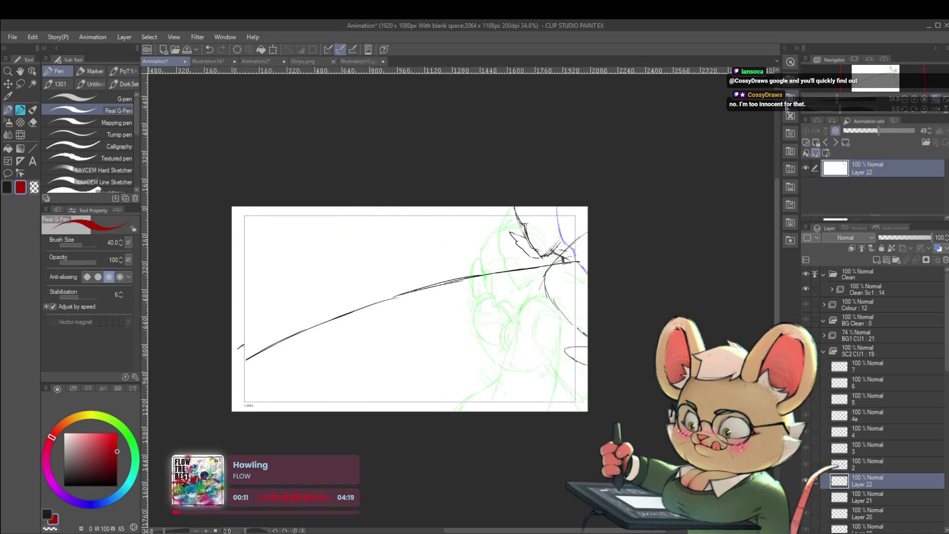
key("period")
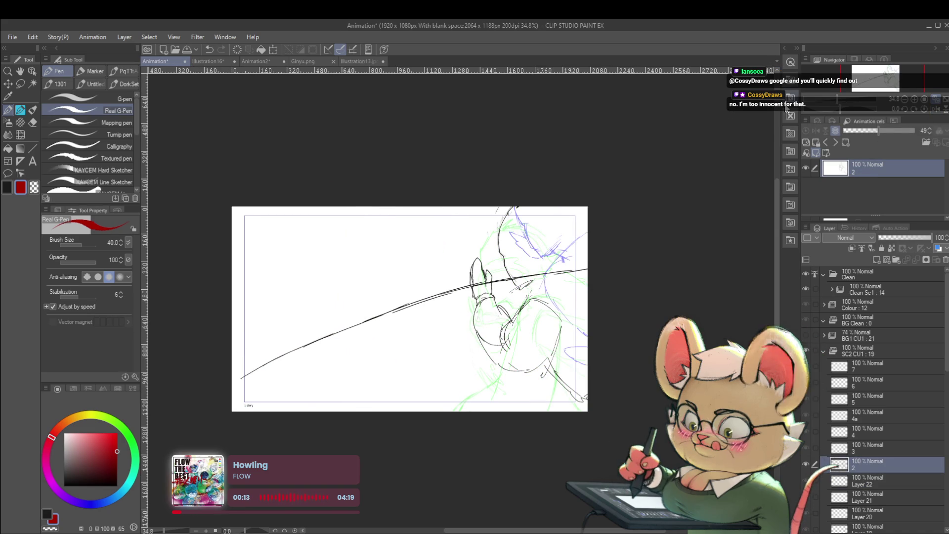
left_click(64, 477)
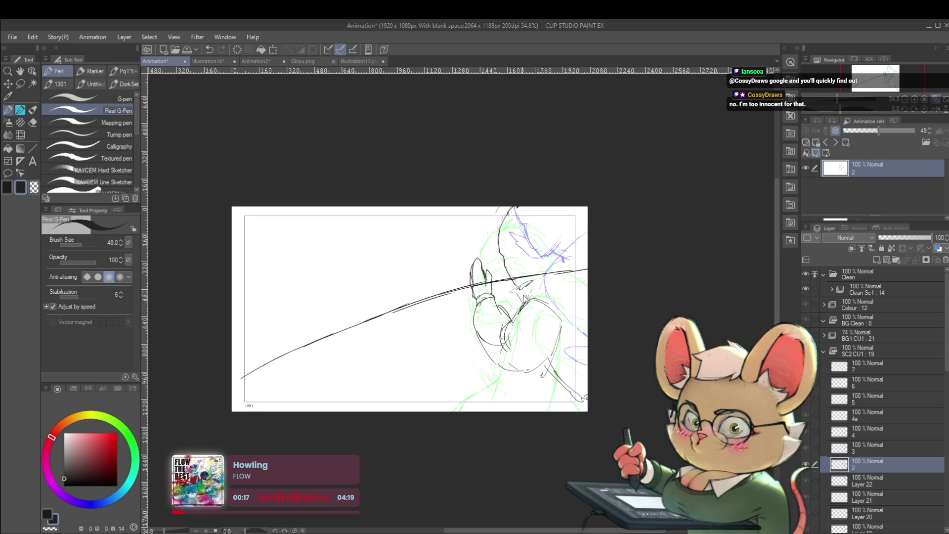
left_click_drag(516, 291, 553, 268)
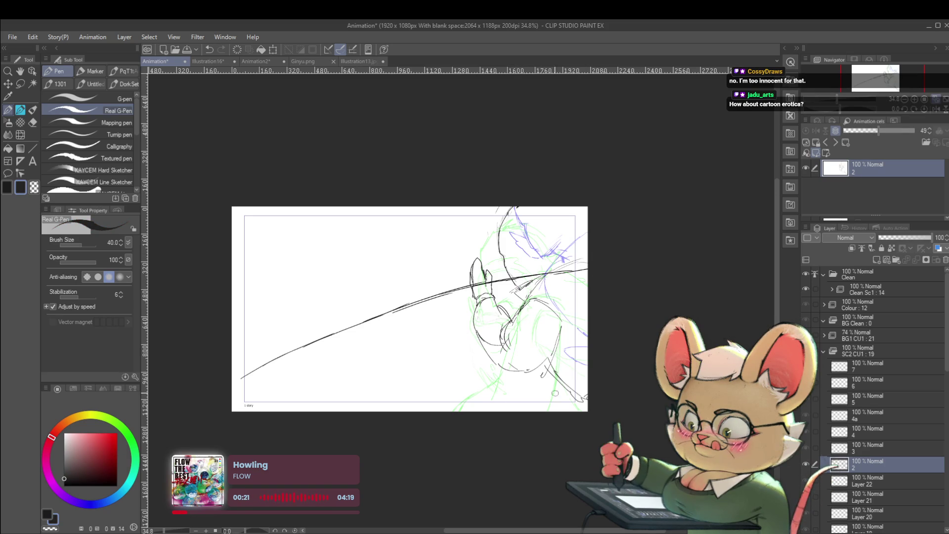
On cel 4, erase the black face and chin lines and redraw them with a curve below the chin
key("Right")
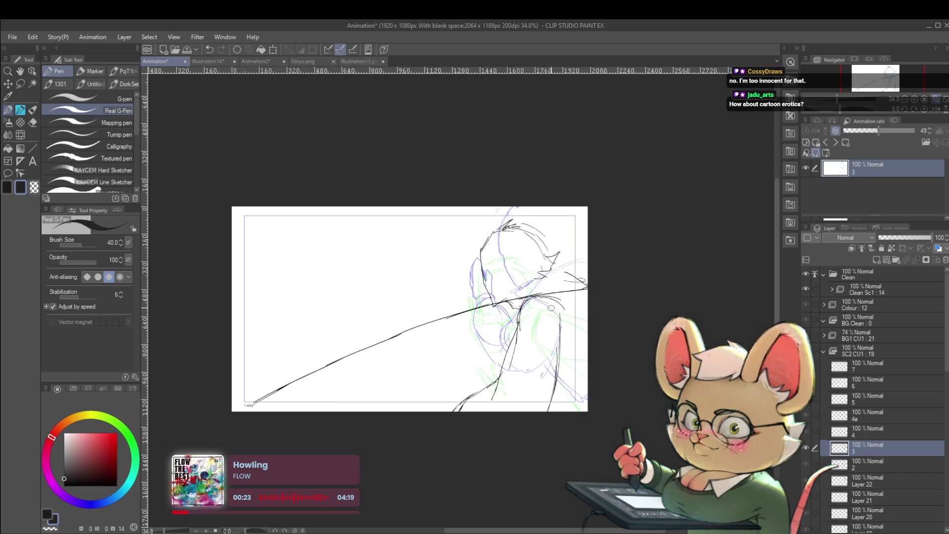
key("Right")
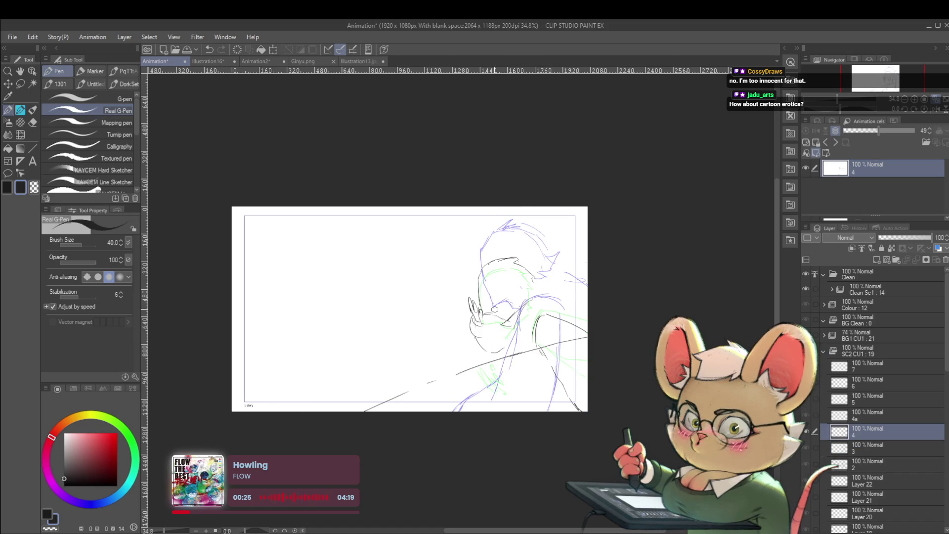
scroll(495, 323, "up", 3)
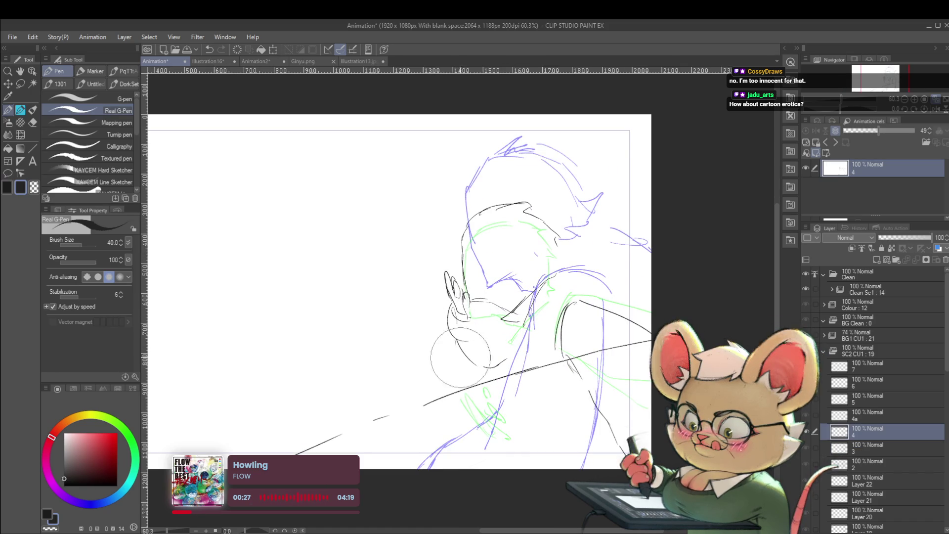
left_click_drag(503, 324, 456, 359)
mouse_move(440, 310)
left_mouse_down()
mouse_move(431, 294)
mouse_move(455, 324)
left_mouse_up()
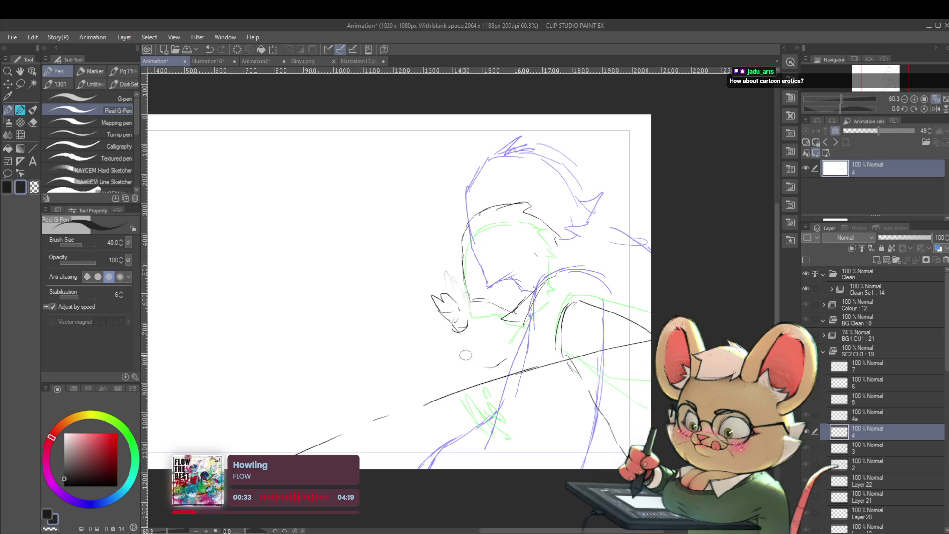
scroll(527, 327, "down", 2)
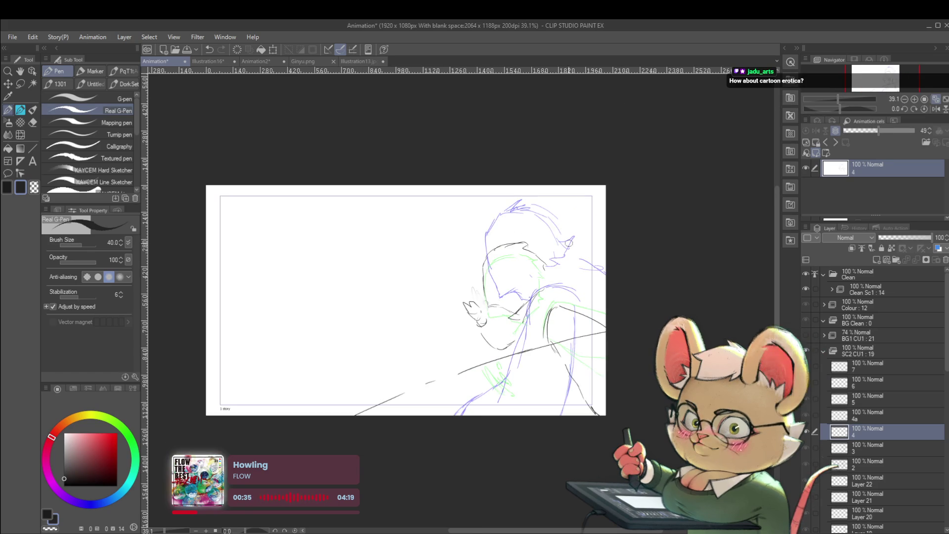
scroll(526, 327, "up", 1)
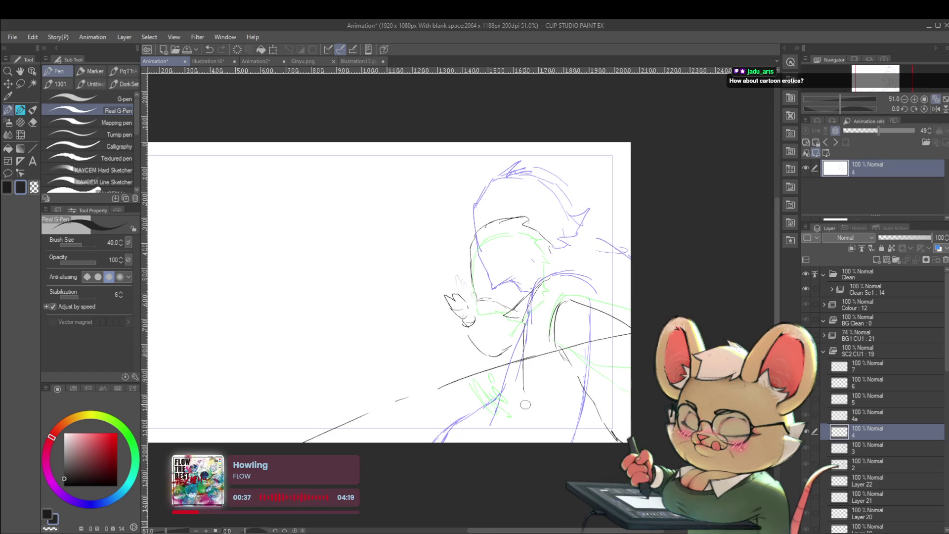
left_click_drag(519, 358, 566, 443)
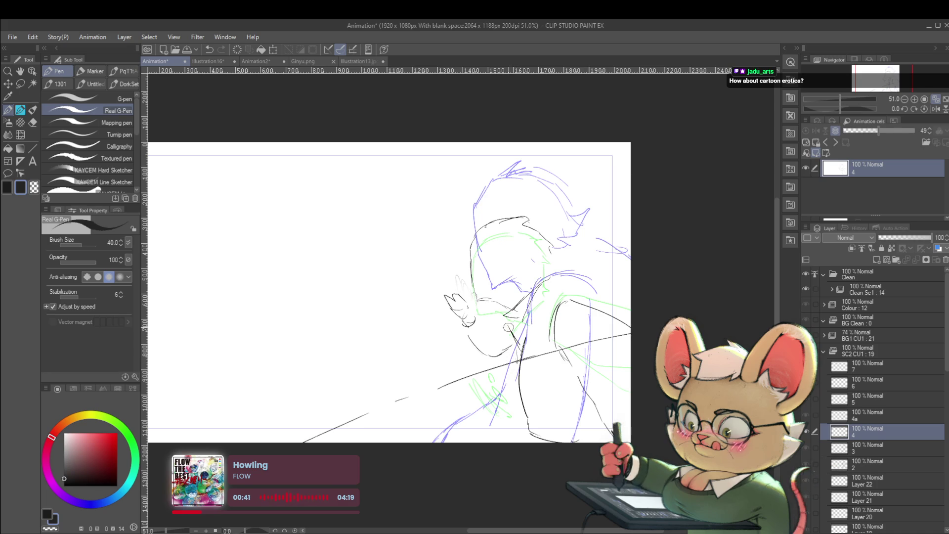
Zoom out, draw dark neck and shoulder lines on cel 4, and mirror the canvas to check proportions
key("ctrl+minus")
key("ctrl+minus")
left_click_drag(600, 266, 598, 259)
left_click_drag(516, 297, 518, 366)
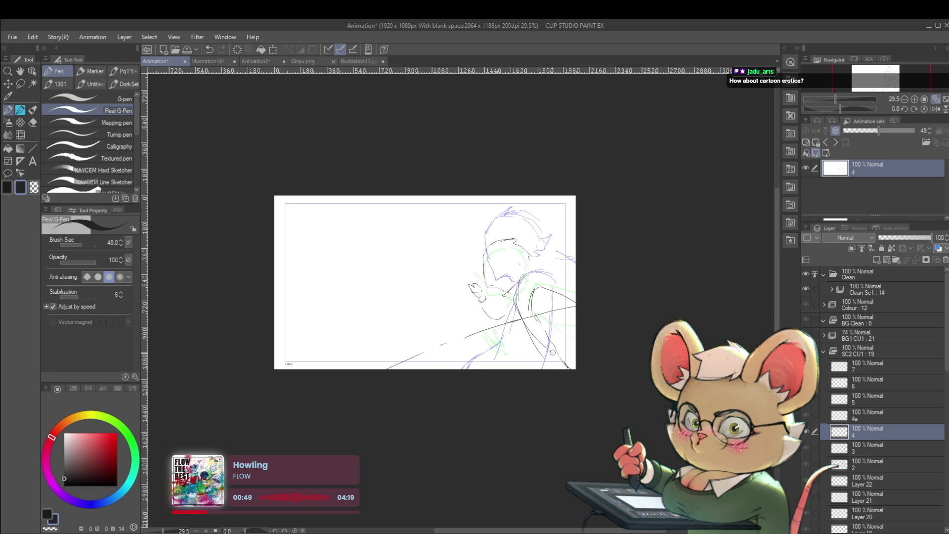
left_click_drag(524, 304, 549, 355)
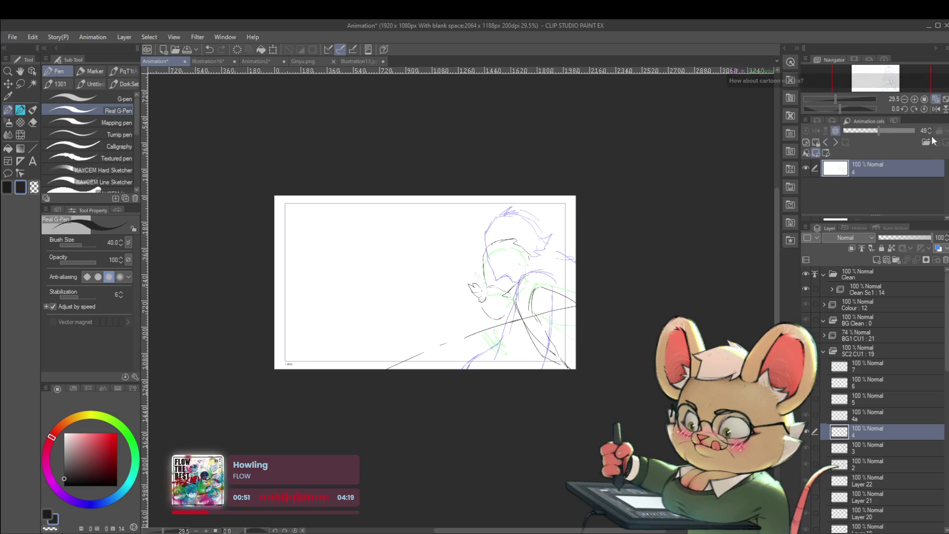
left_click(935, 109)
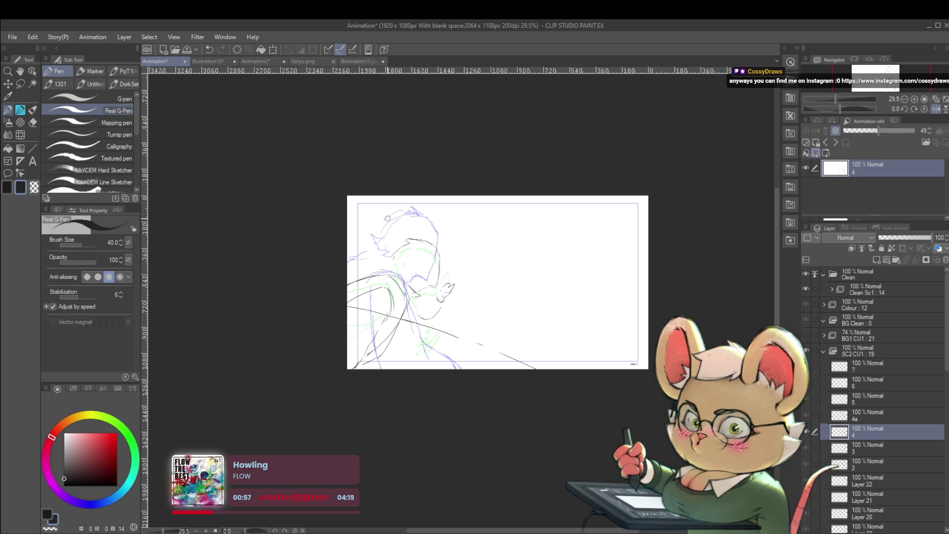
scroll(407, 270, "up", 3)
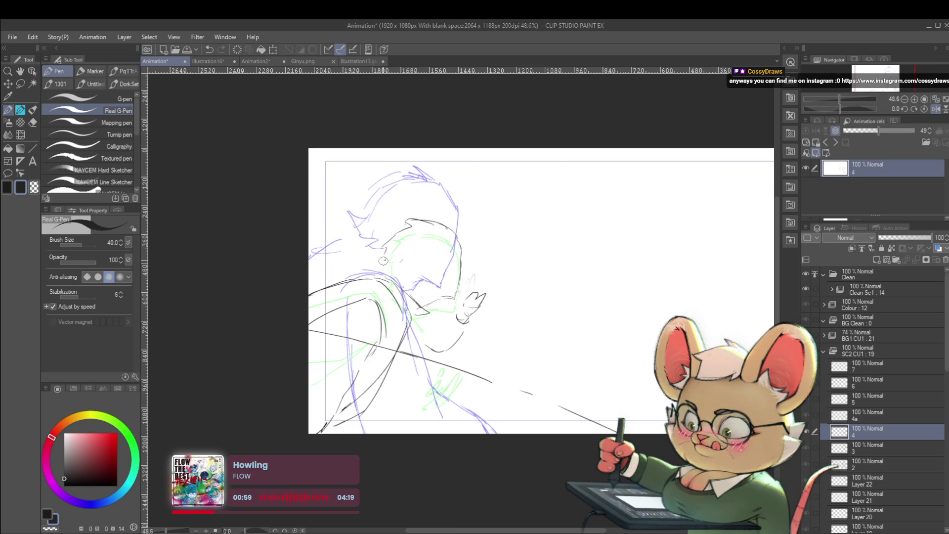
scroll(380, 271, "down", 2)
scroll(441, 280, "down", 2)
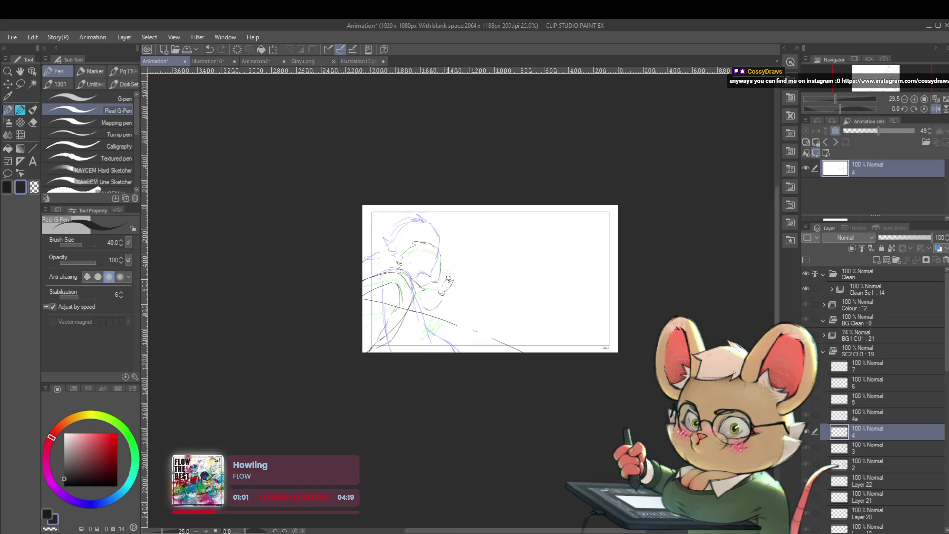
scroll(424, 277, "up", 5)
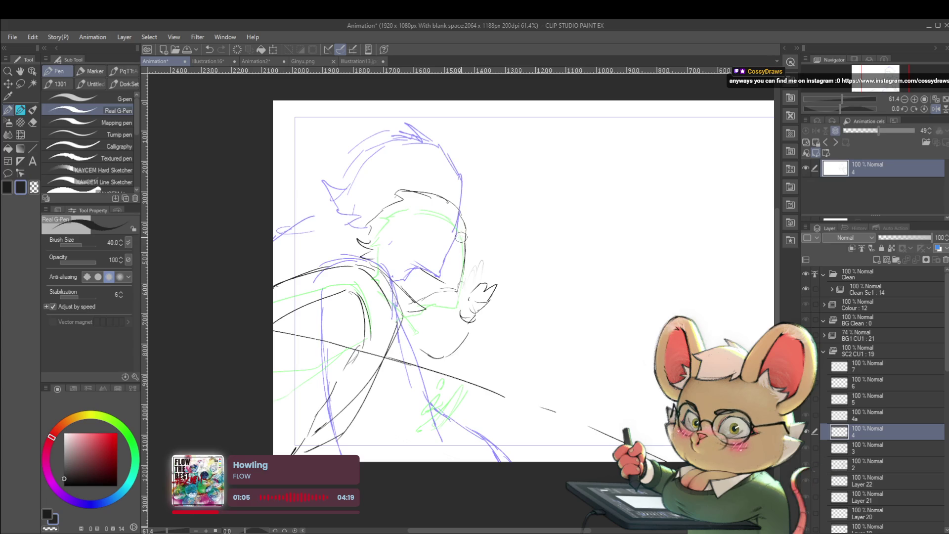
scroll(460, 241, "down", 4)
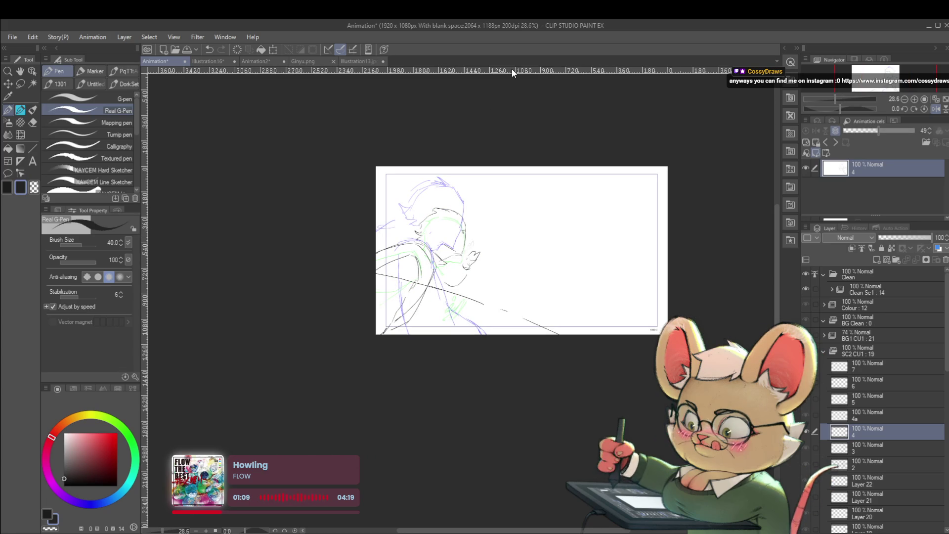
scroll(467, 235, "up", 4)
scroll(468, 247, "down", 5)
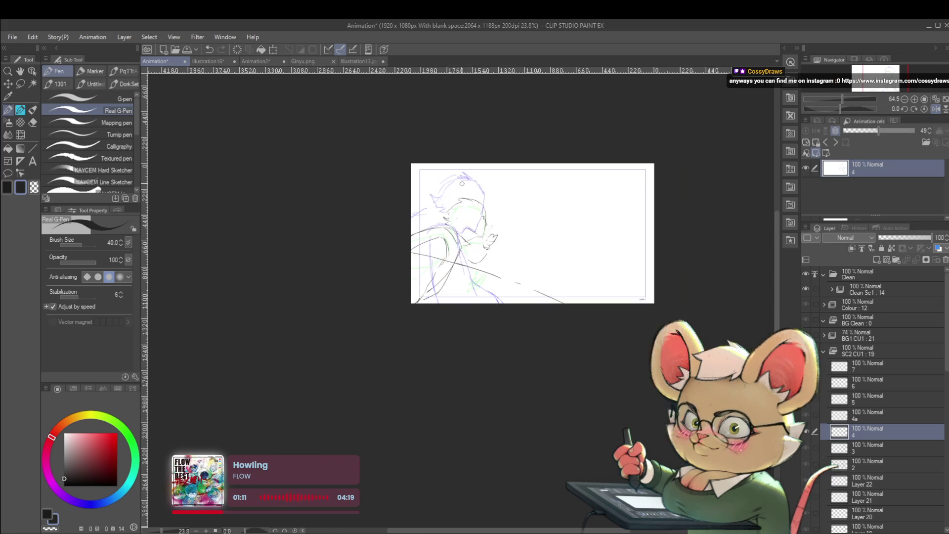
left_click(935, 109)
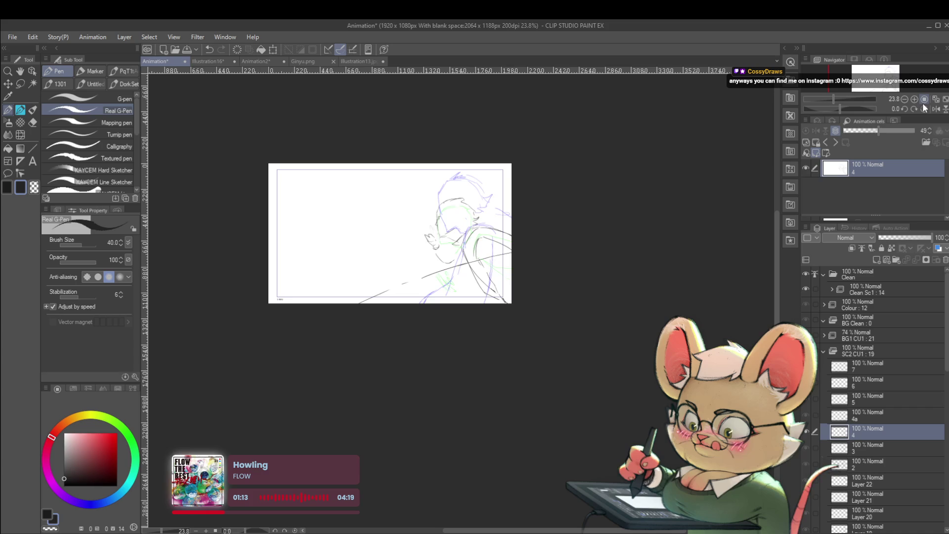
scroll(444, 252, "up", 8)
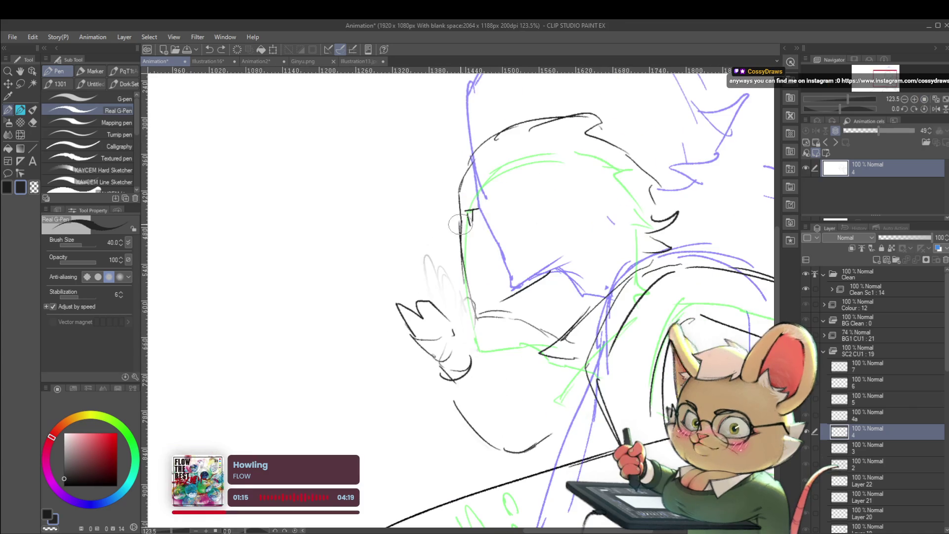
scroll(501, 208, "down", 5)
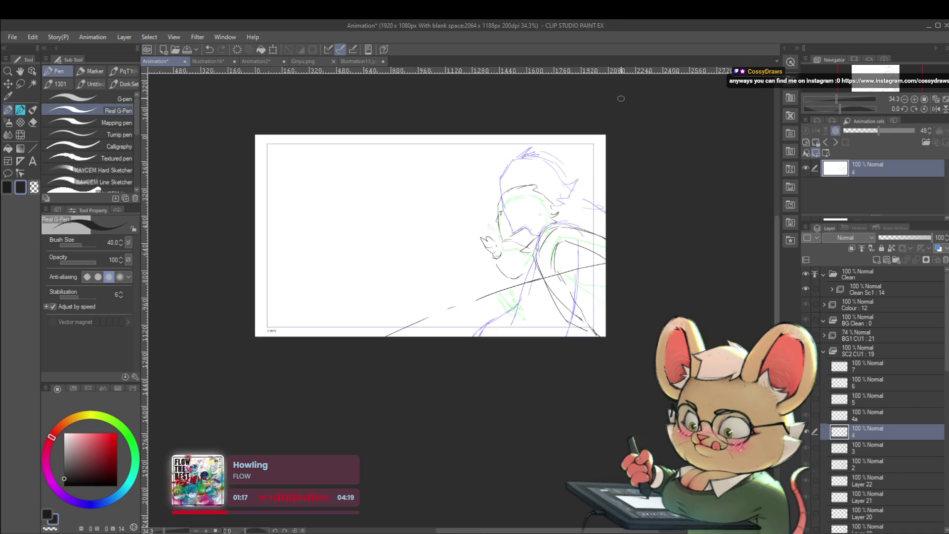
scroll(504, 205, "up", 4)
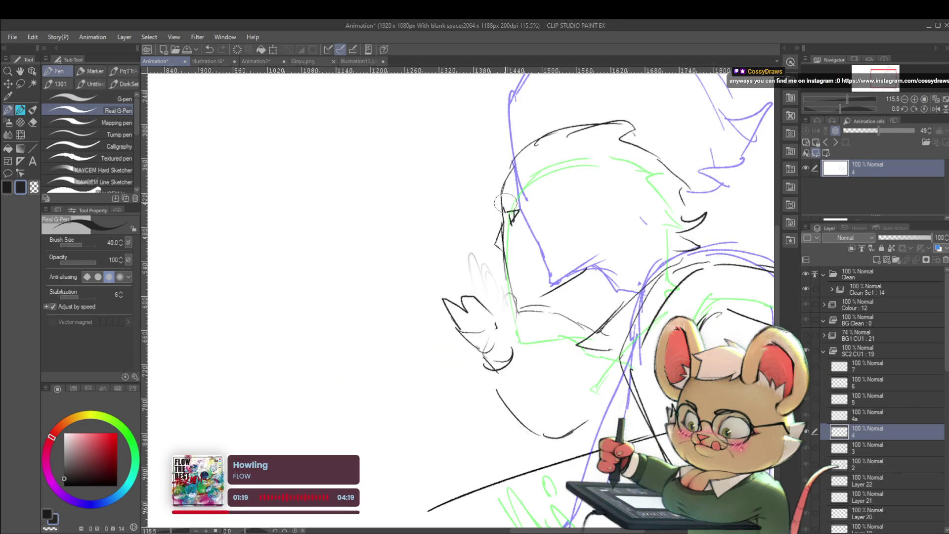
scroll(535, 182, "down", 7)
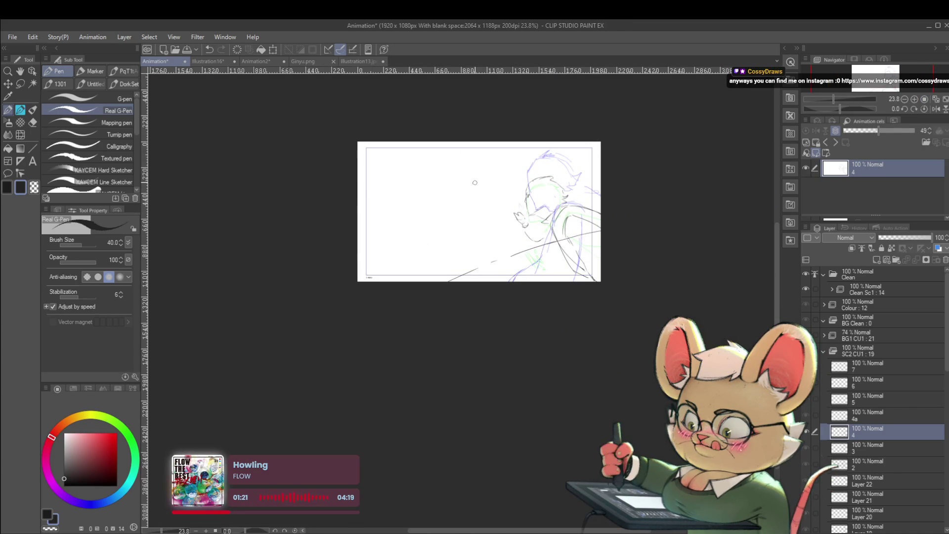
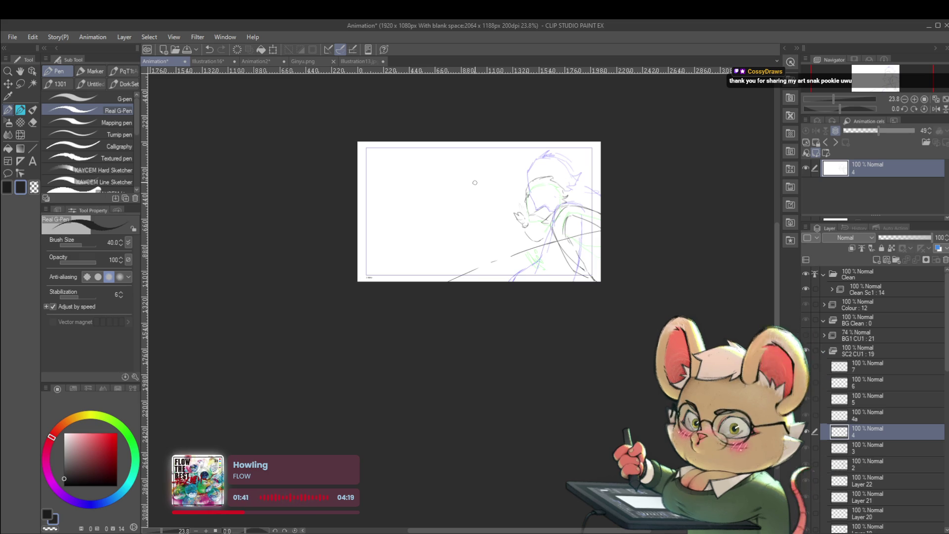
Zoom into Illustration13.jpg, write a red handwritten signature near the top, then return to Animation
left_click(365, 61)
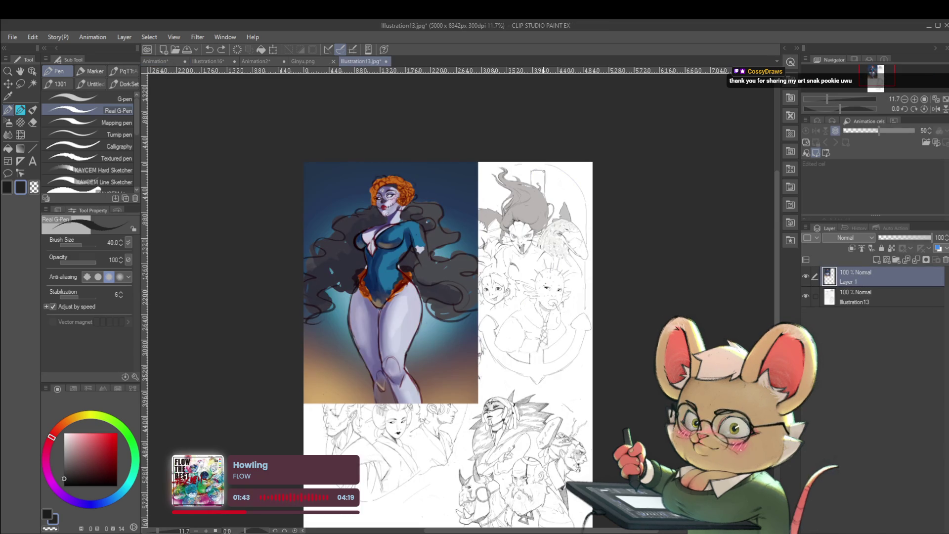
scroll(491, 160, "up", 3)
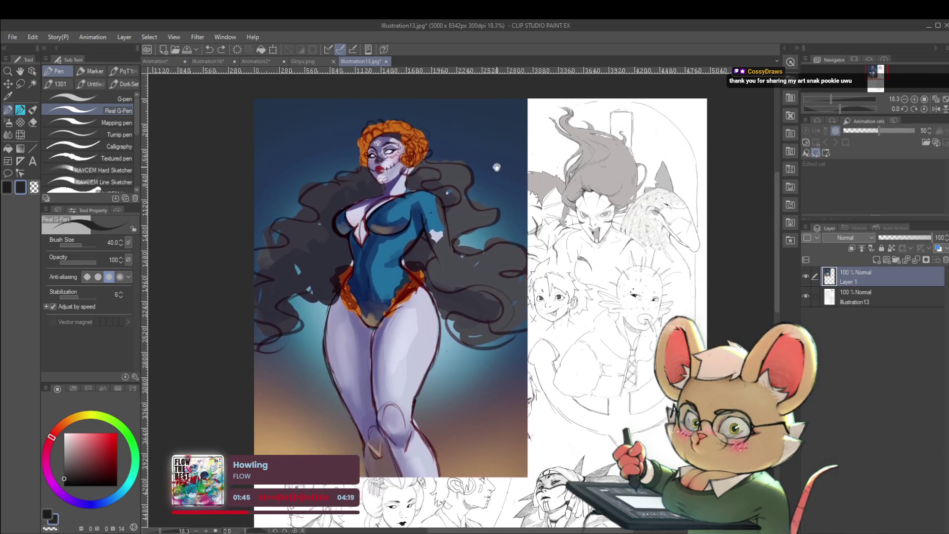
left_click_drag(491, 161, 471, 180)
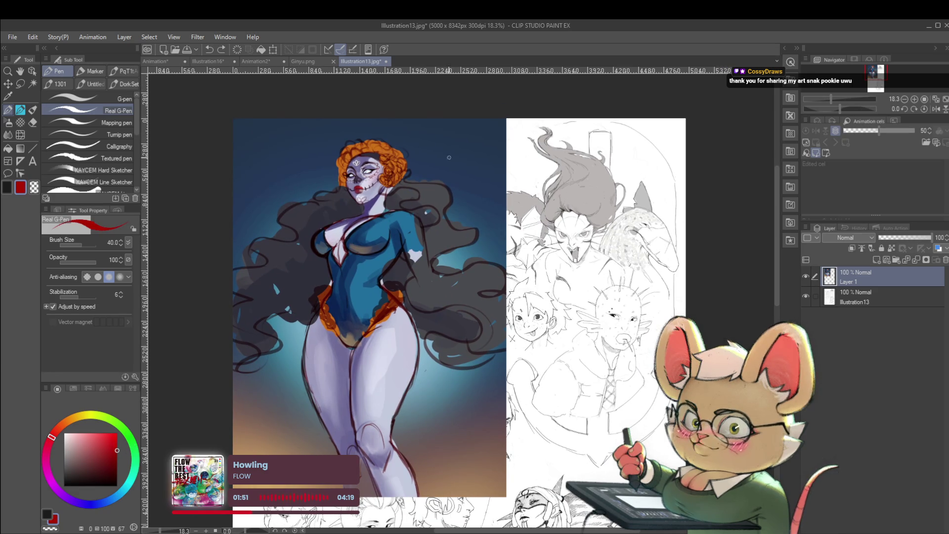
left_click_drag(423, 136, 474, 136)
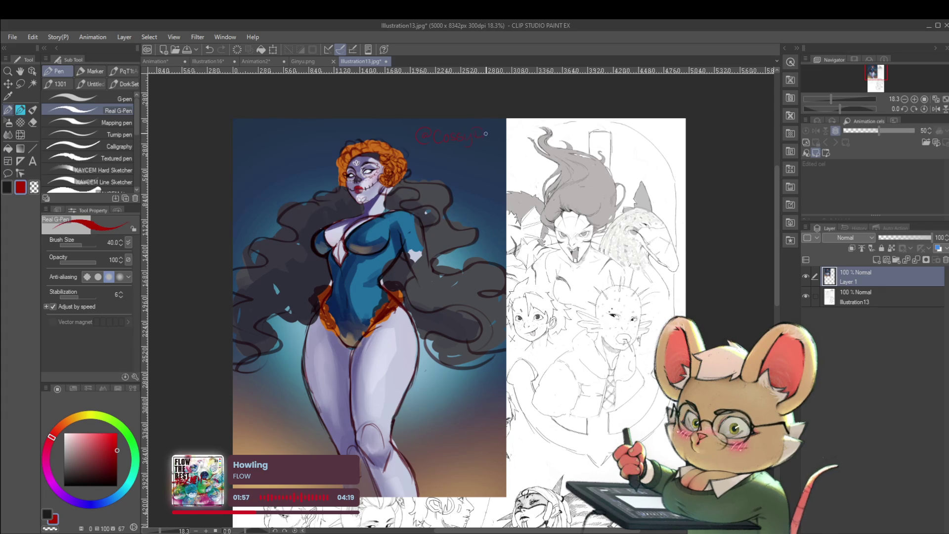
left_click_drag(501, 135, 518, 135)
left_click(158, 61)
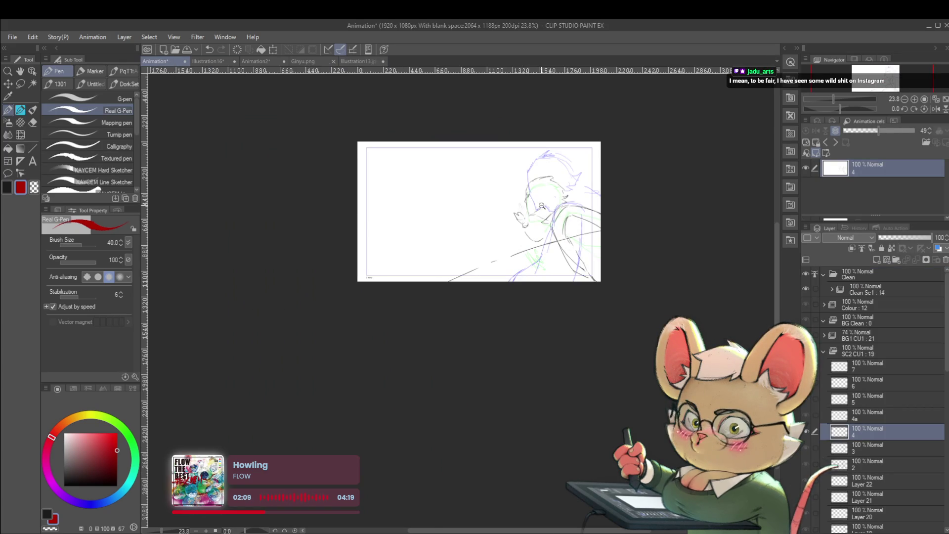
Flip between cels 4 and 4a to compare their drawings
scroll(536, 208, "up", 2)
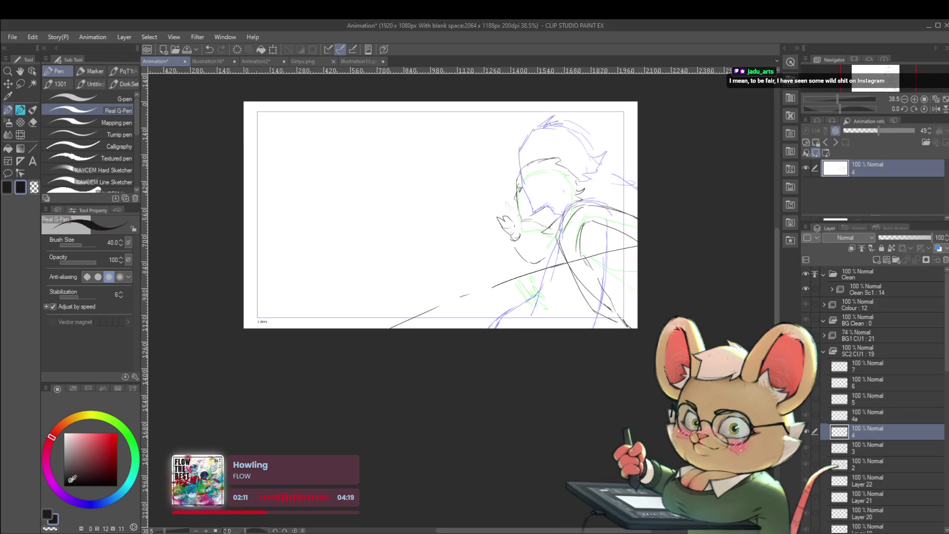
scroll(509, 211, "up", 2)
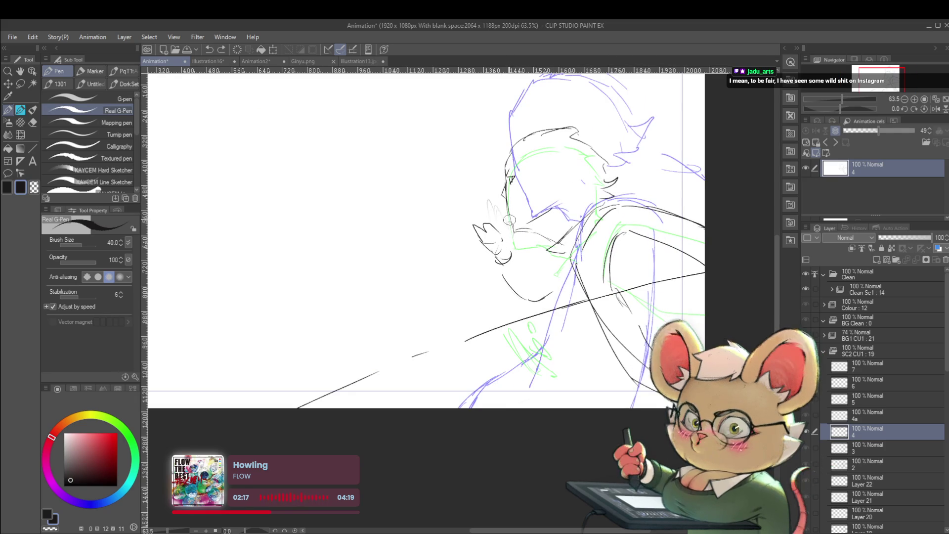
scroll(565, 224, "down", 3)
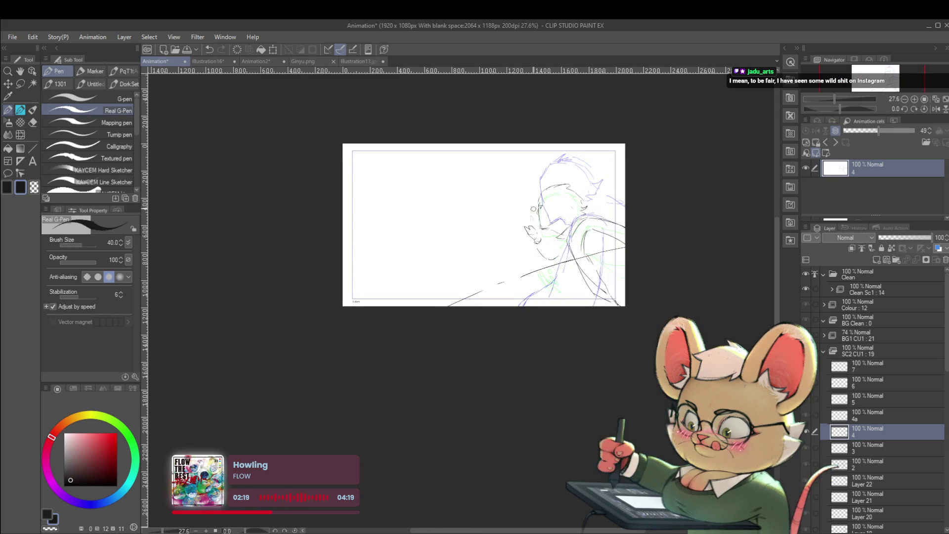
key("alt+bracketright")
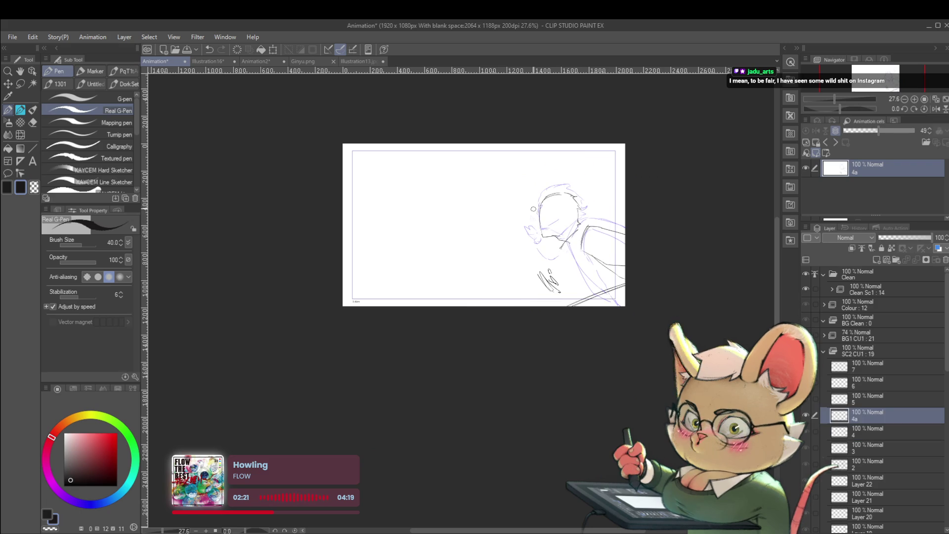
key("alt+bracketleft")
key("alt+bracketright")
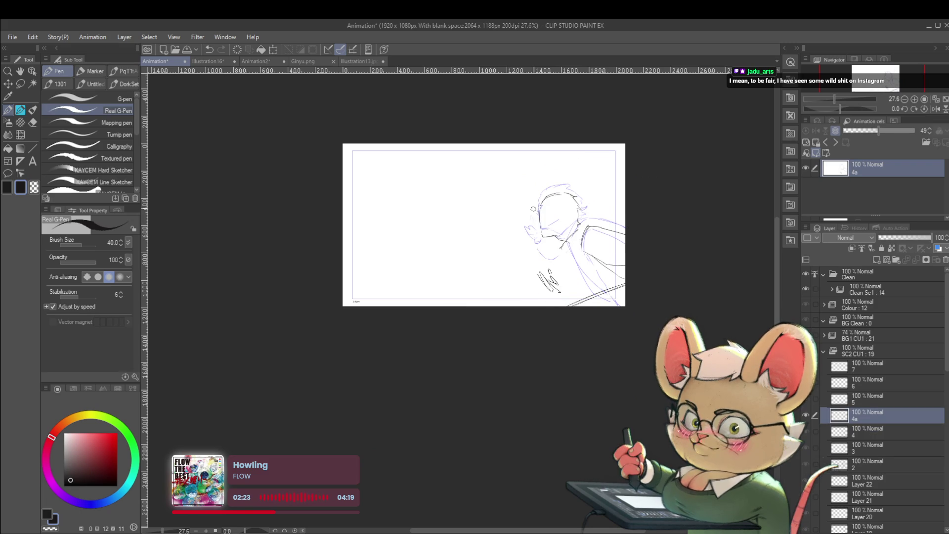
Show the SC2 : 17 sketch layer for reference, then hide it again
scroll(944, 449, "down", 2)
scroll(945, 450, "down", 2)
scroll(945, 450, "down", 2)
scroll(945, 450, "down", 1)
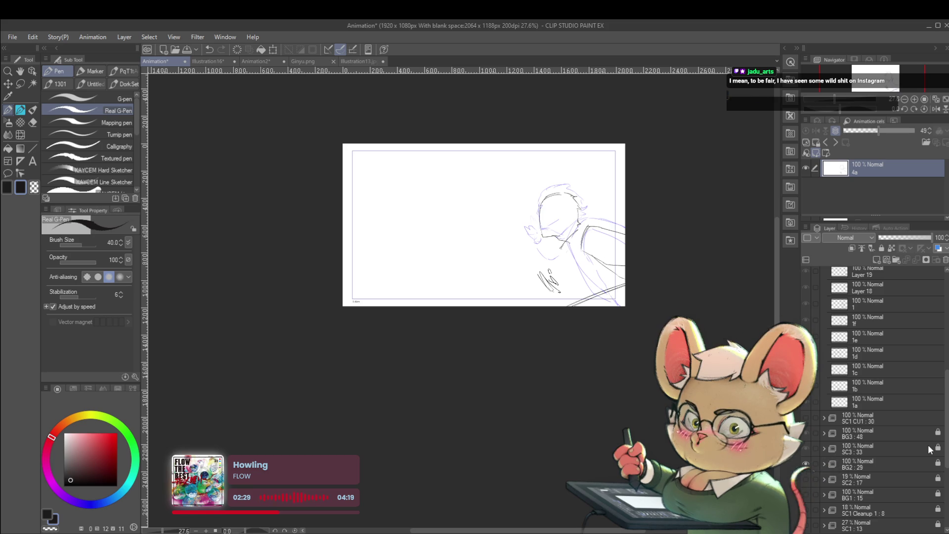
left_click(805, 479)
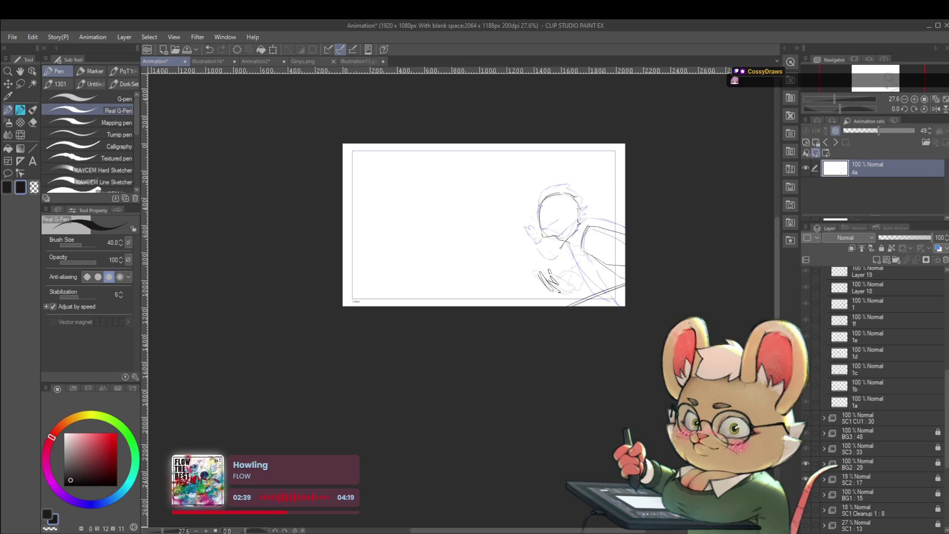
left_click(806, 478)
left_click(806, 479)
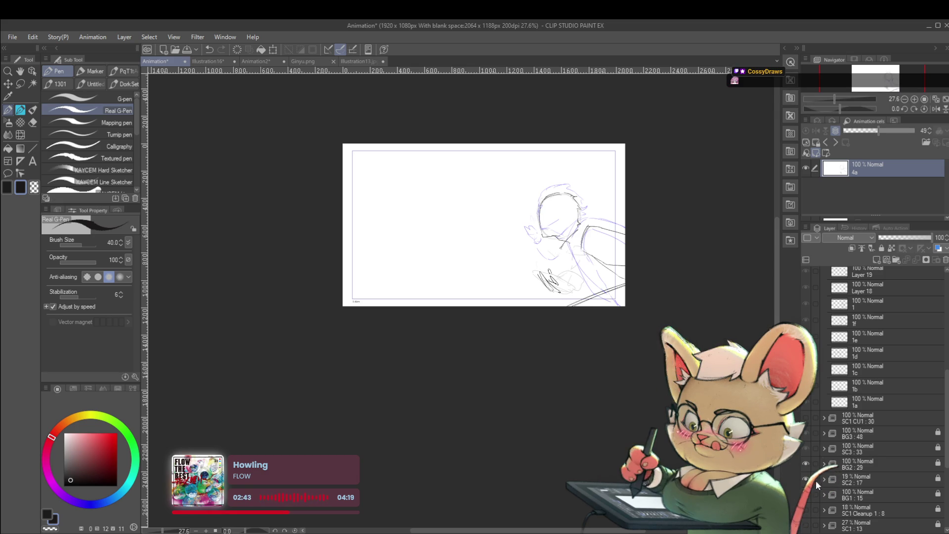
Create new blank animation cel 5 and select the SC2 CU1 folder
key("ctrl+shift+alt+n")
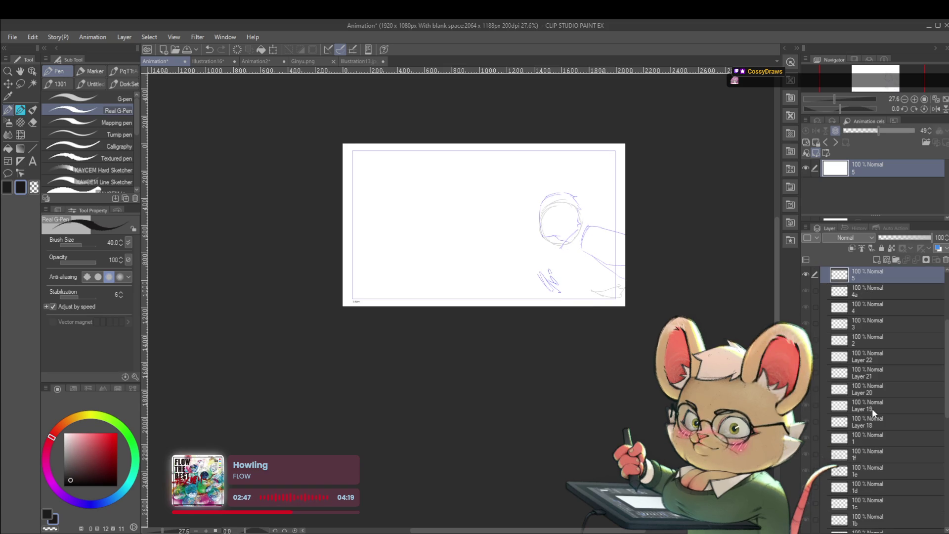
scroll(872, 396, "up", 5)
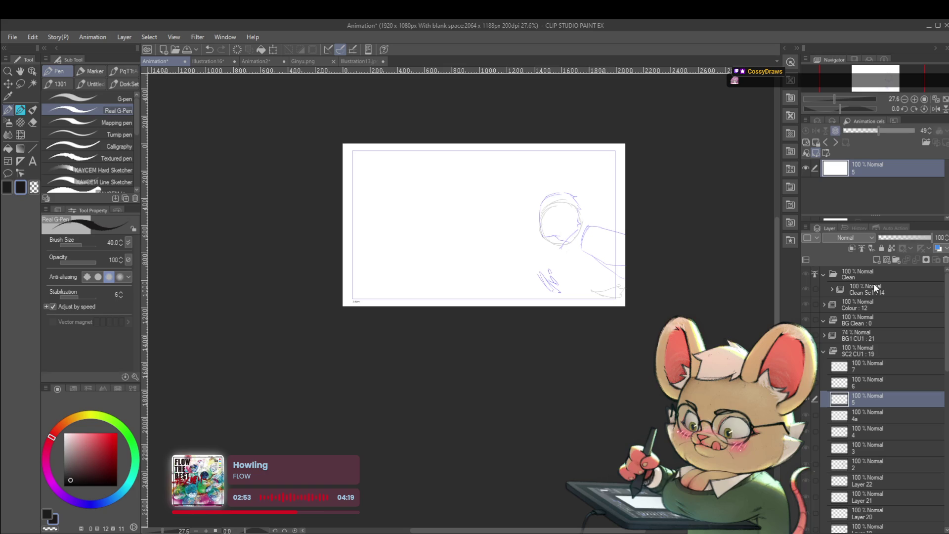
left_click(868, 348)
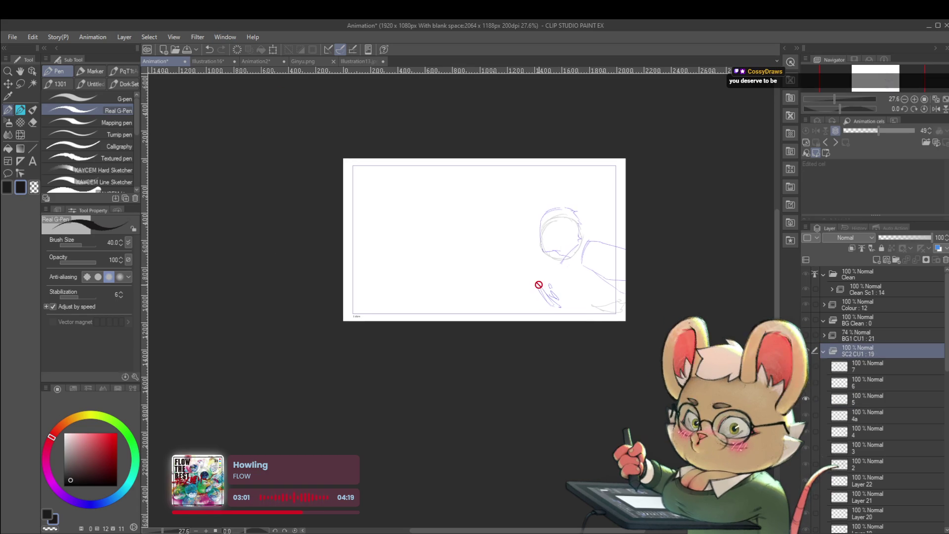
scroll(556, 207, "up", 3)
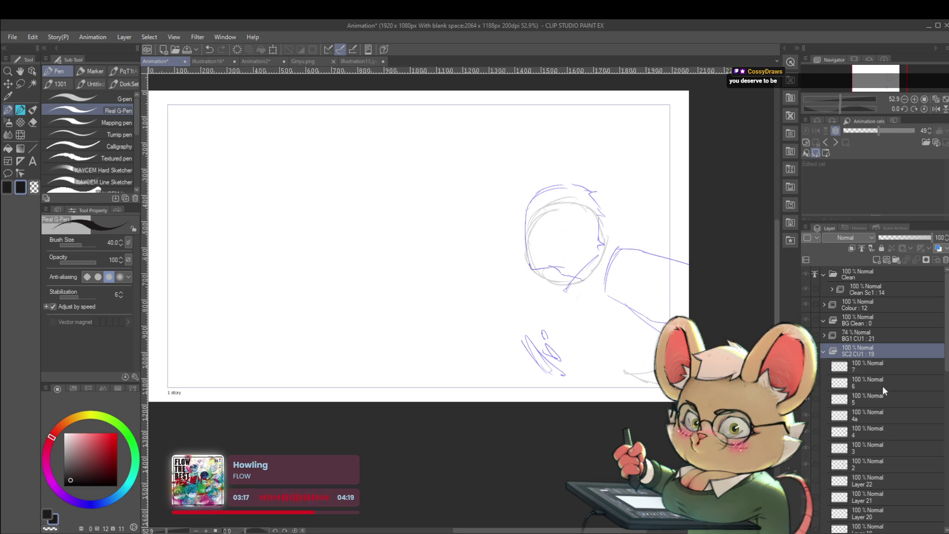
Step through to cel 6's sketch and back to cel 5
key("alt+bracketleft")
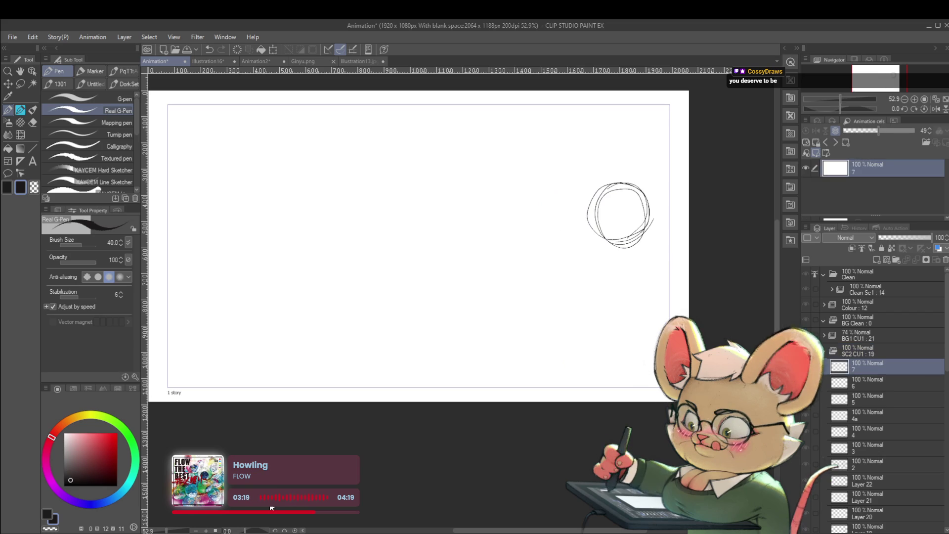
key("alt+bracketleft")
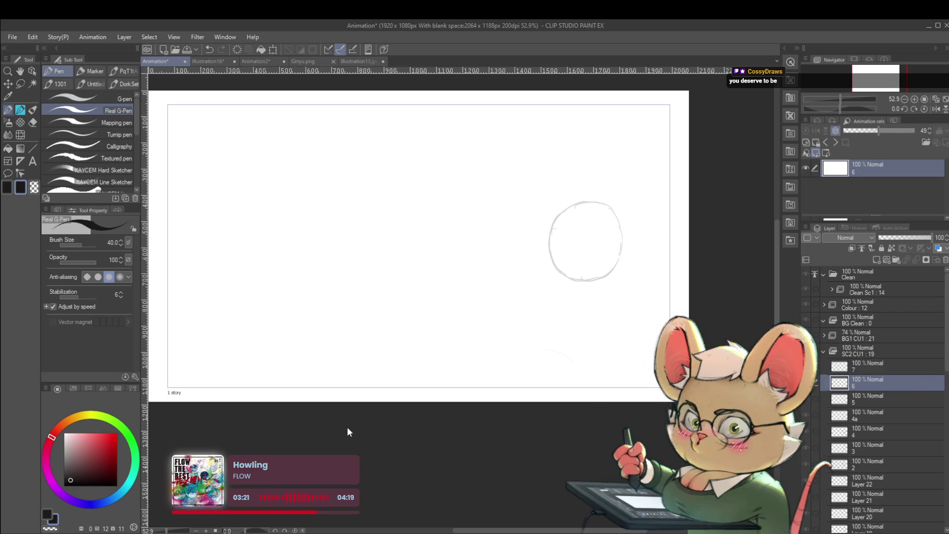
key("alt+bracketleft")
key("alt+bracketleft")
key("alt+bracketleft")
key("alt+bracketright")
key("alt+bracketright")
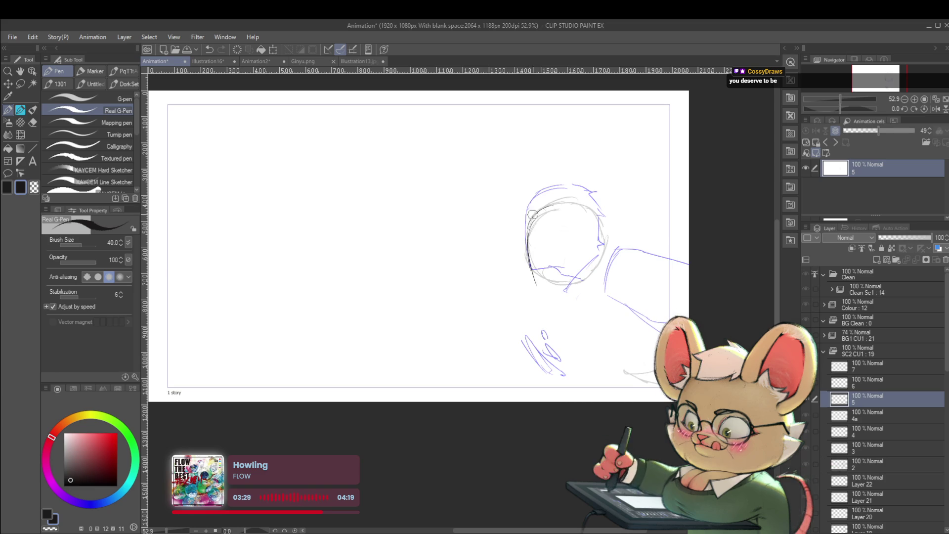
Draw clean head-top and chin lines on cel 5, undo the neck stroke, and add the arm line
left_click_drag(531, 217, 600, 213)
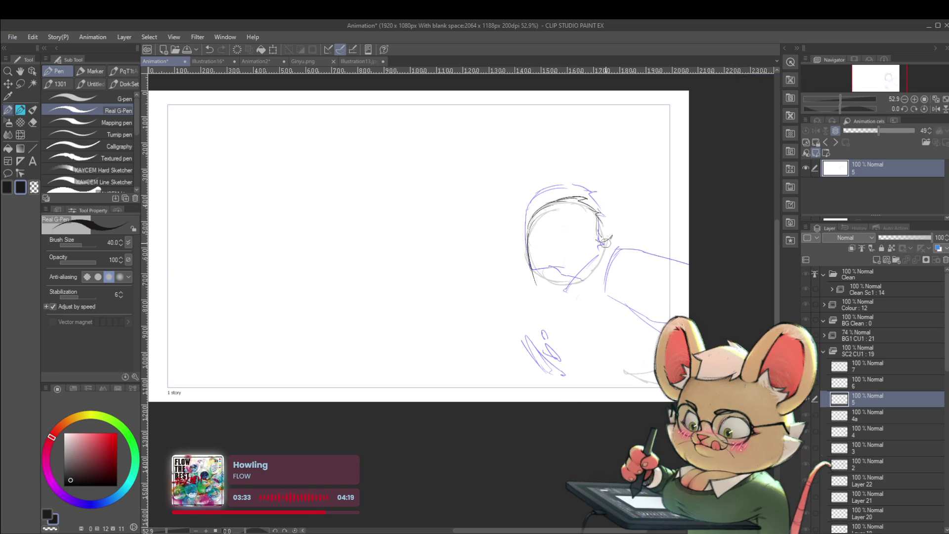
left_click_drag(538, 283, 565, 278)
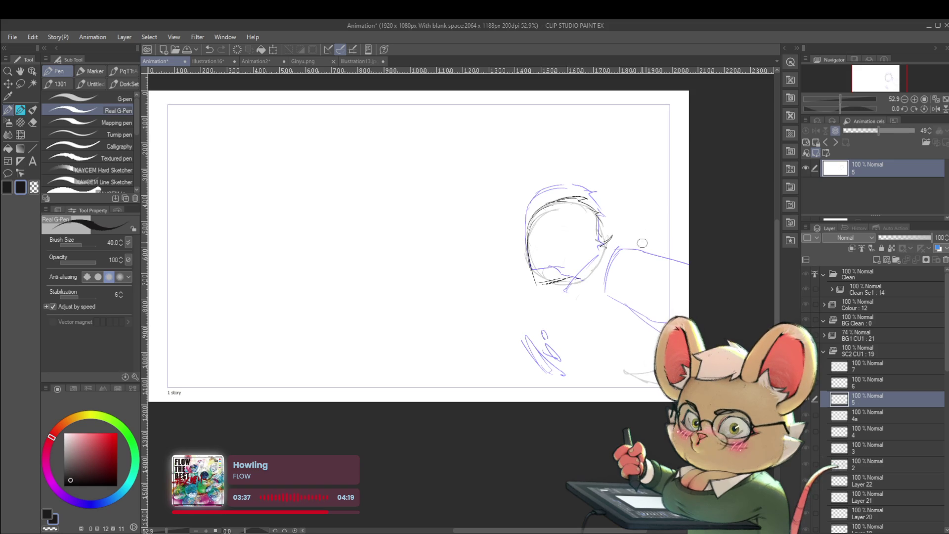
left_click_drag(575, 350, 573, 352)
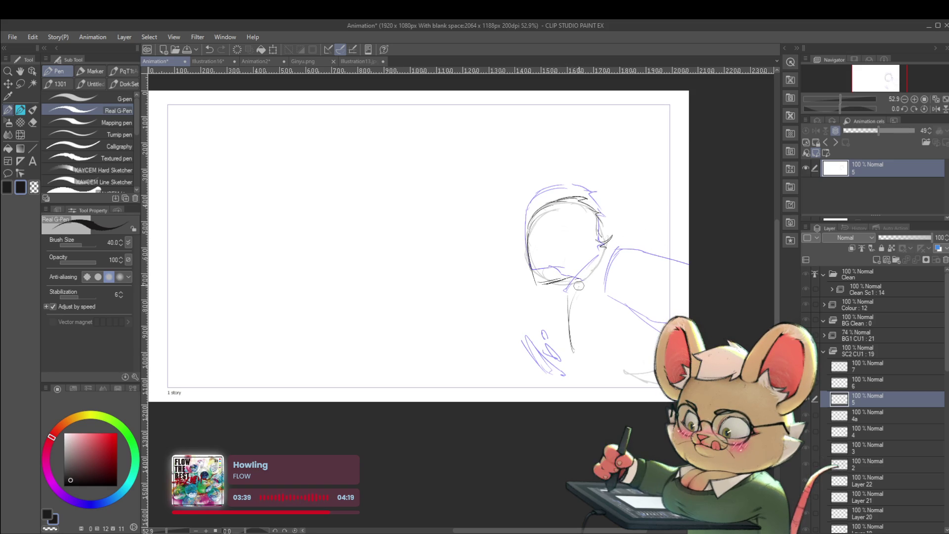
key("ctrl+z")
key("ctrl+z")
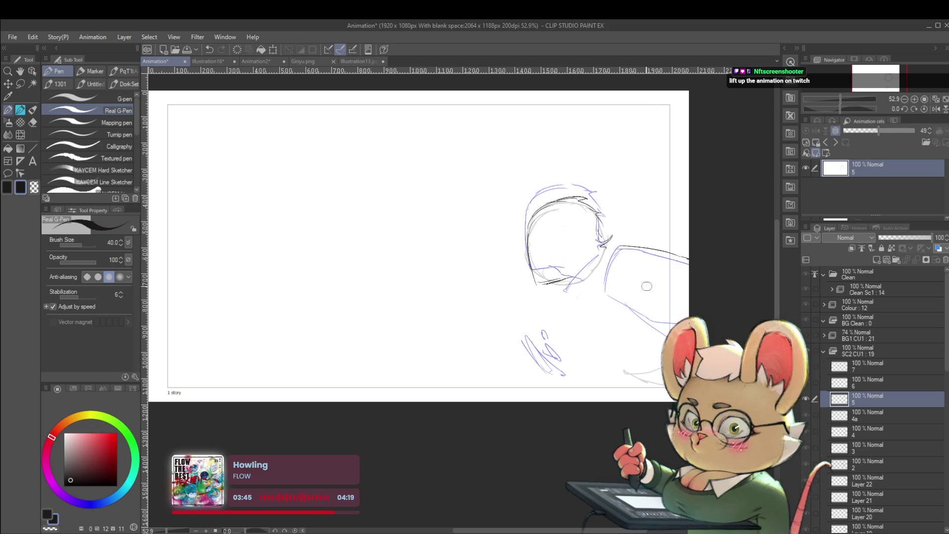
left_click_drag(607, 293, 642, 308)
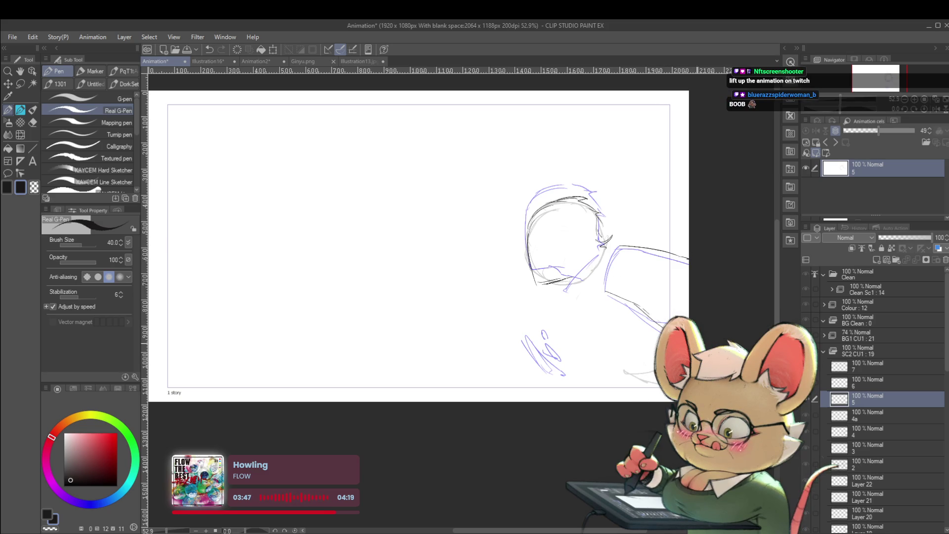
Zoom out, pan left, compare with the neighbouring cel, and add a short stroke near the chin
key("ctrl+minus")
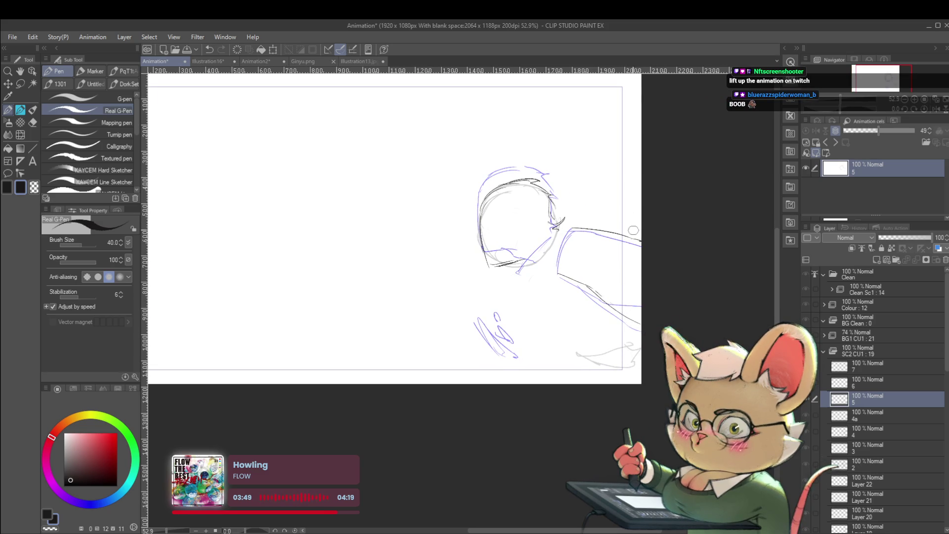
left_click_drag(645, 255, 615, 260)
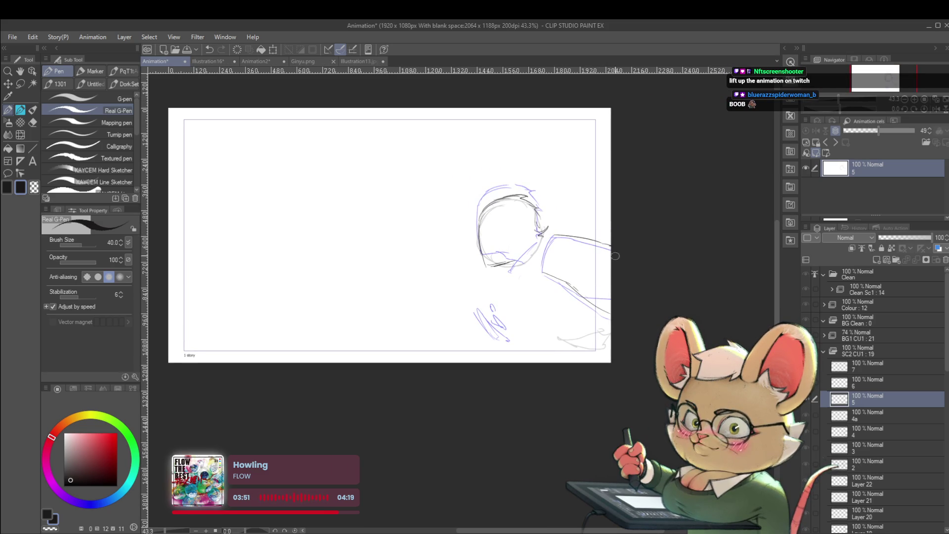
left_click_drag(589, 194, 564, 204)
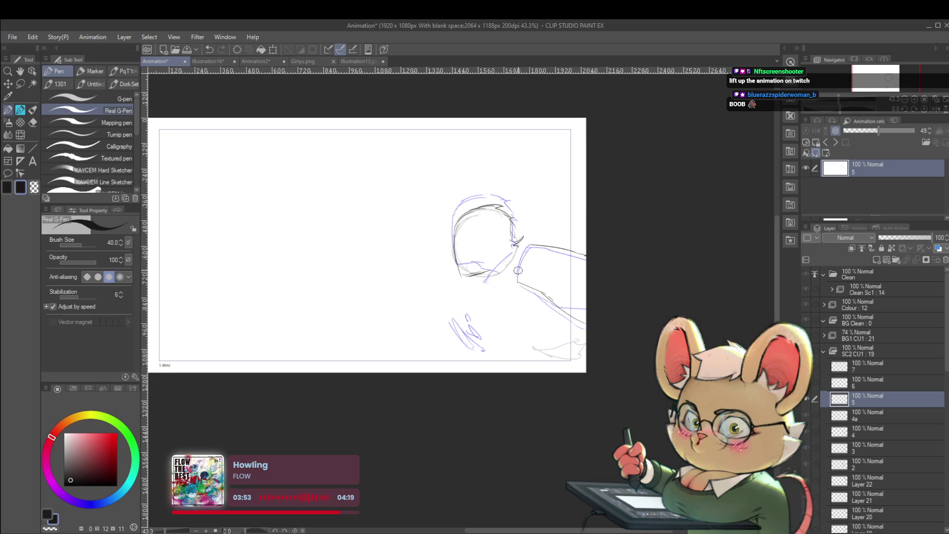
key("Down")
key("Up")
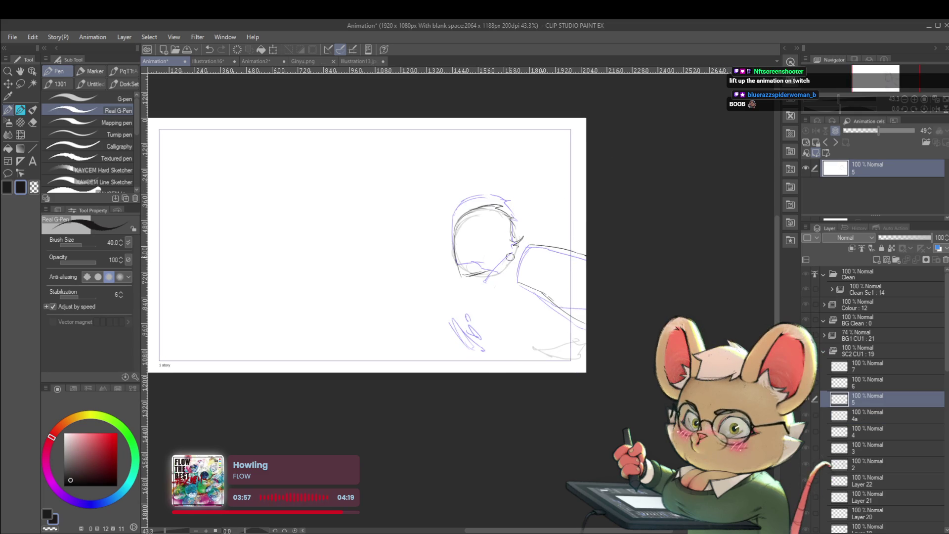
mouse_move(485, 276)
left_mouse_down()
mouse_move(506, 282)
mouse_move(492, 305)
mouse_move(546, 394)
left_mouse_up()
Zoom in on the chin area and play back the animation
key("ctrl+plus")
scroll(511, 336, "down", 5)
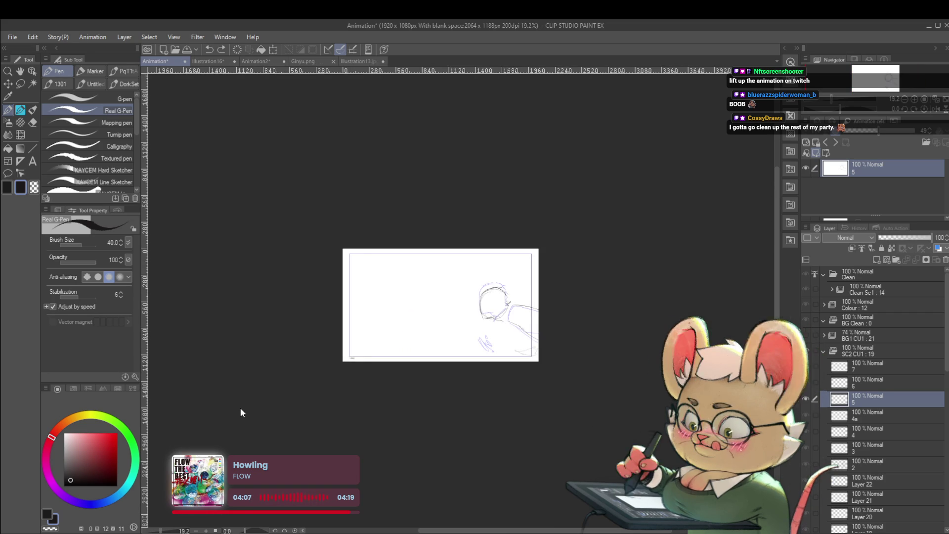
key("Return")
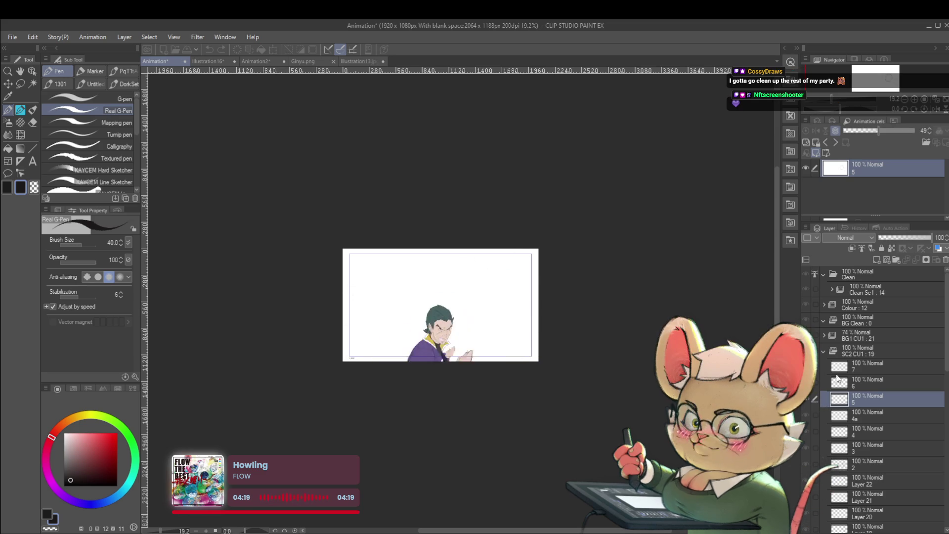
left_click_drag(948, 342, 943, 410)
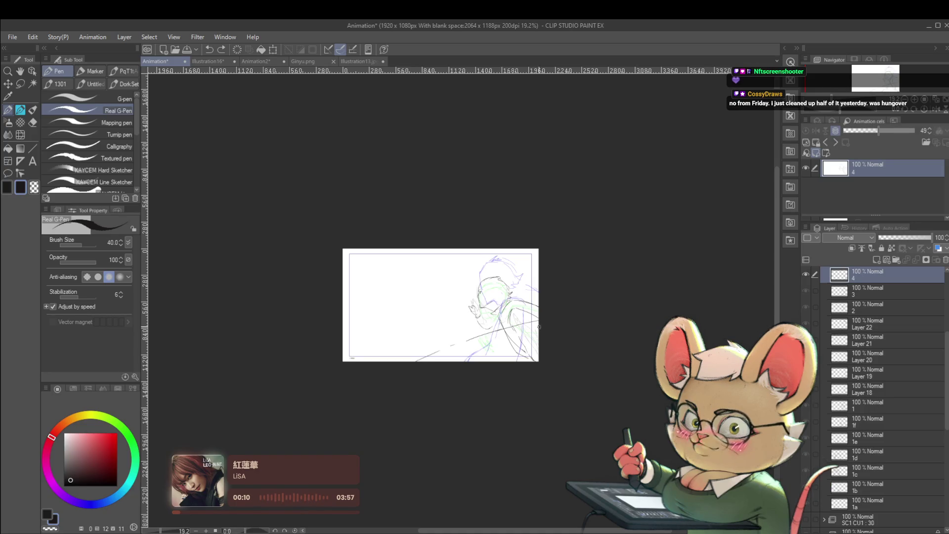
Zoom in on the character sketch and insert blank cels 4a, 5 and 6 after cel 4
left_click(523, 297)
left_click(524, 297)
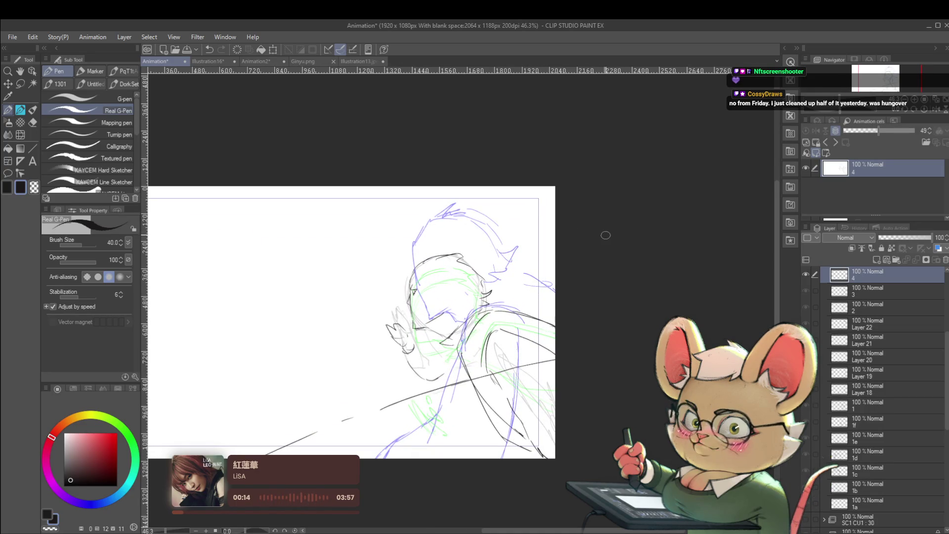
key("ctrl+shift+n")
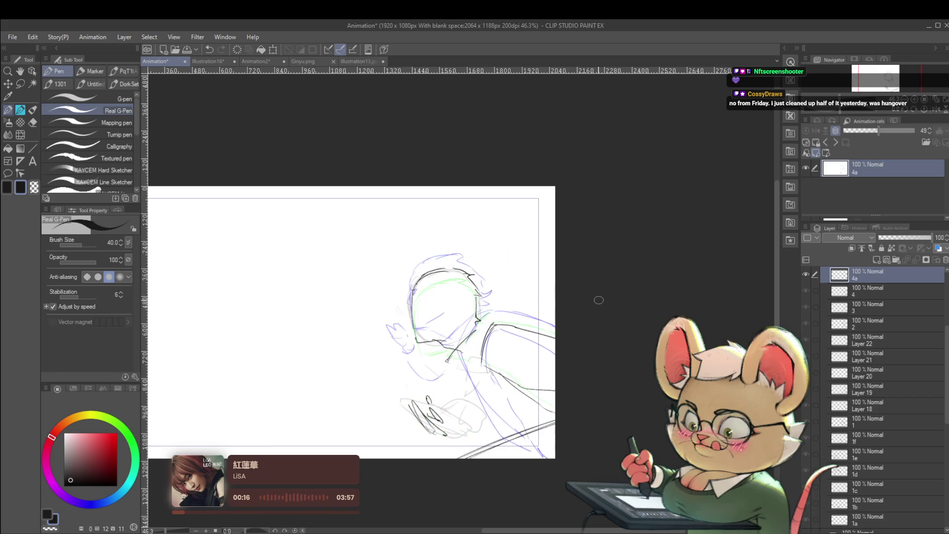
key("ctrl+shift+n")
key("ctrl+shift+n")
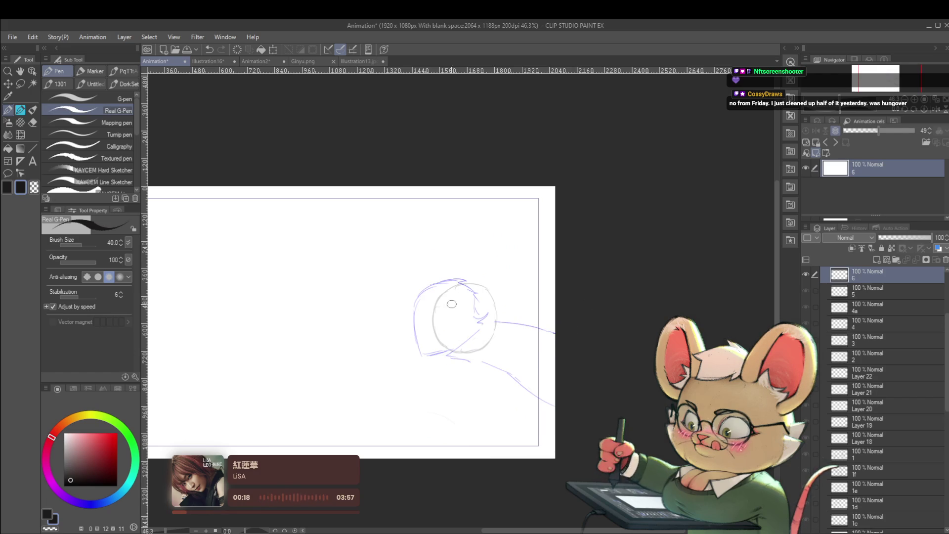
Draw the head's left side, top arc, neck curve and downward shoulder line on cel 6
left_click_drag(435, 303, 433, 333)
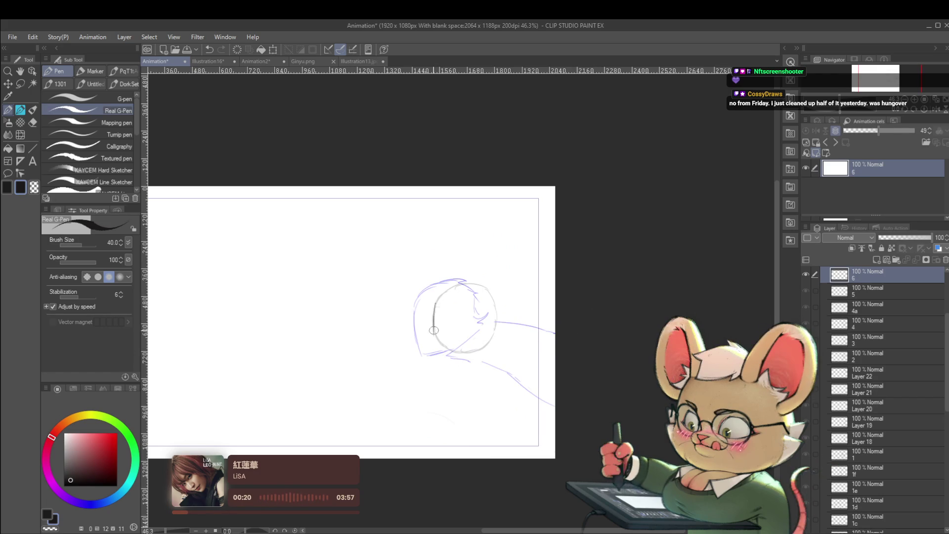
left_click_drag(444, 329, 435, 284)
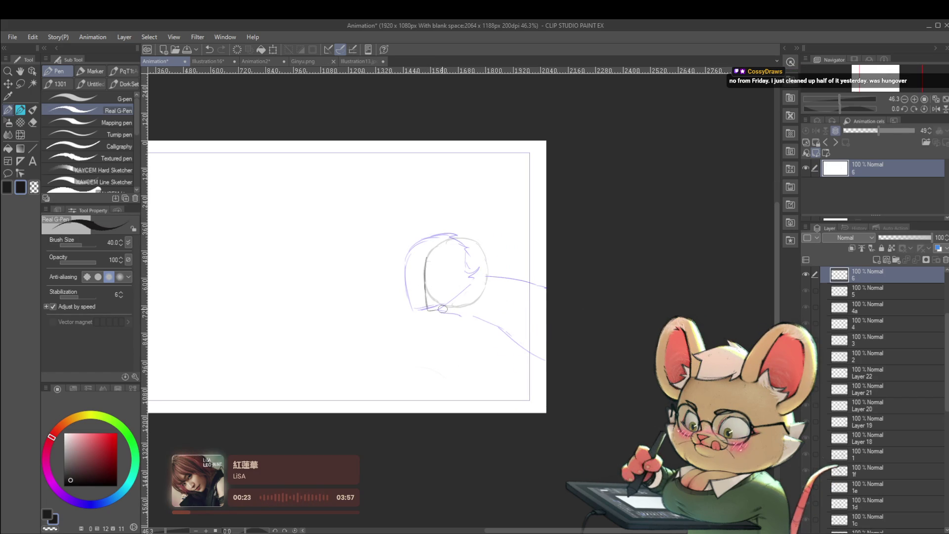
left_click_drag(425, 258, 475, 240)
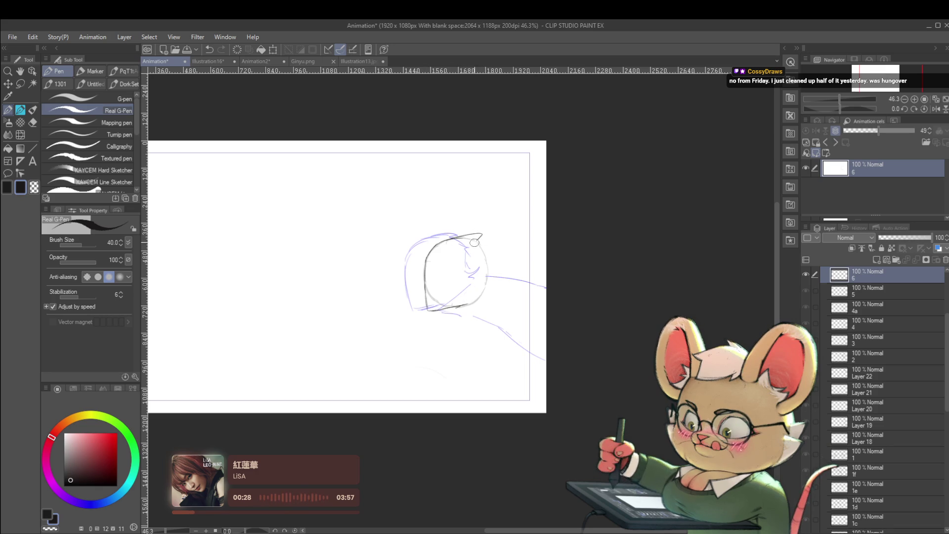
left_click_drag(502, 295, 491, 334)
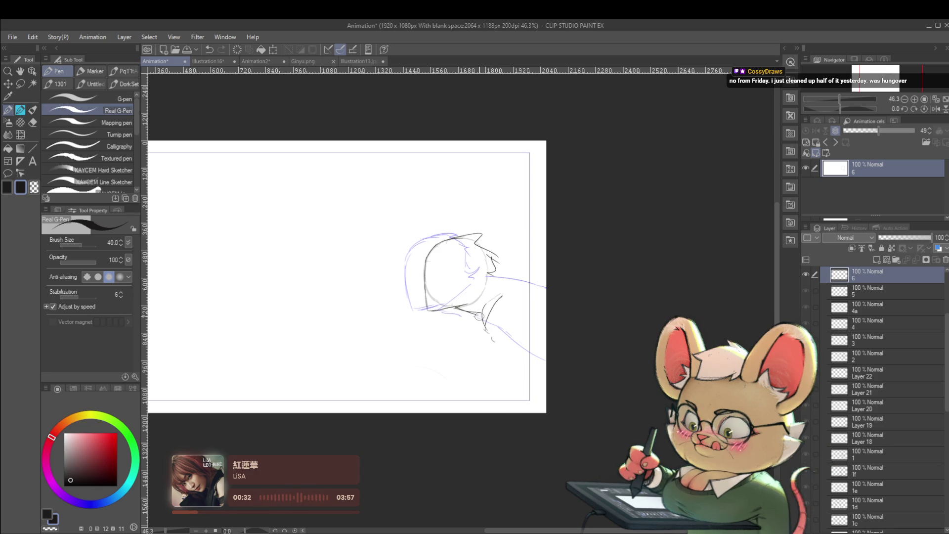
left_click_drag(500, 364, 519, 397)
left_click_drag(517, 348, 519, 287)
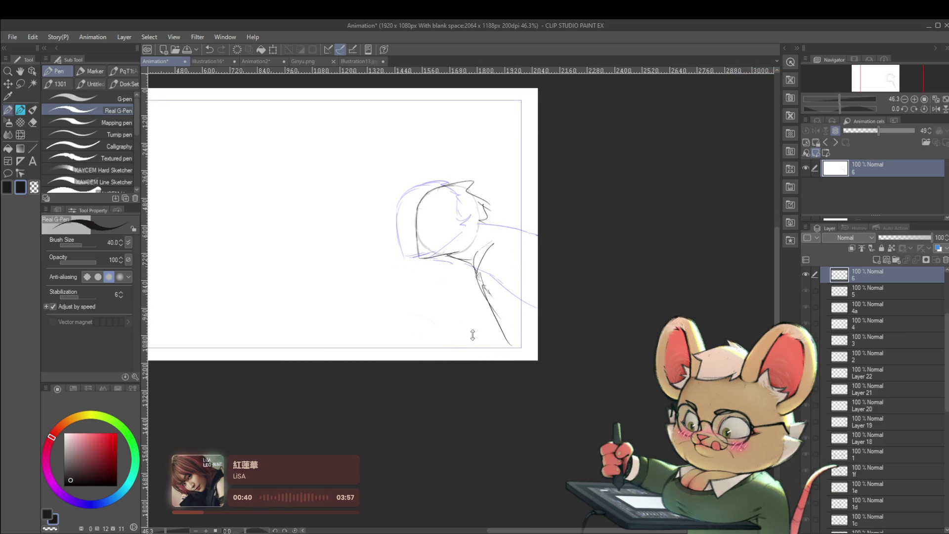
Show the animation timeline, draw the shoulder curving up and right, and add cel 7
left_click(461, 530)
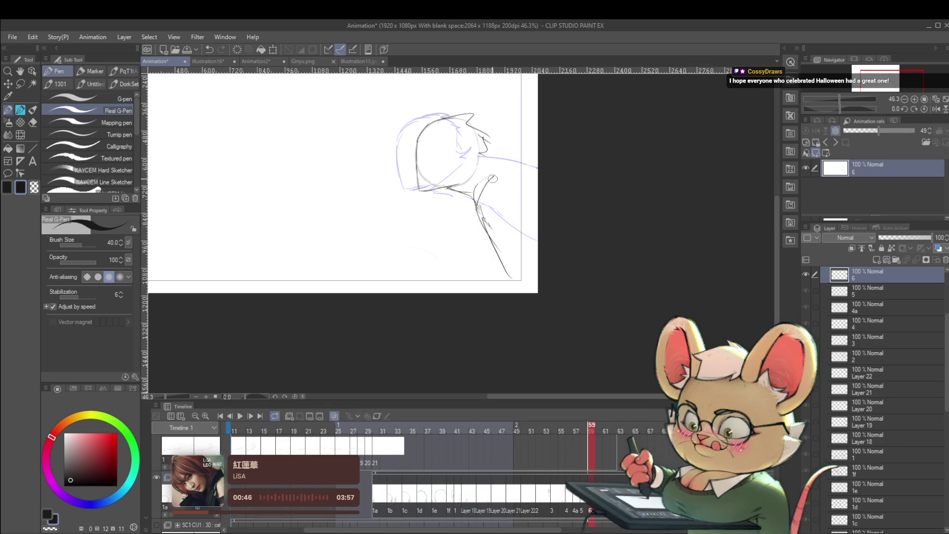
left_click_drag(496, 172, 447, 195)
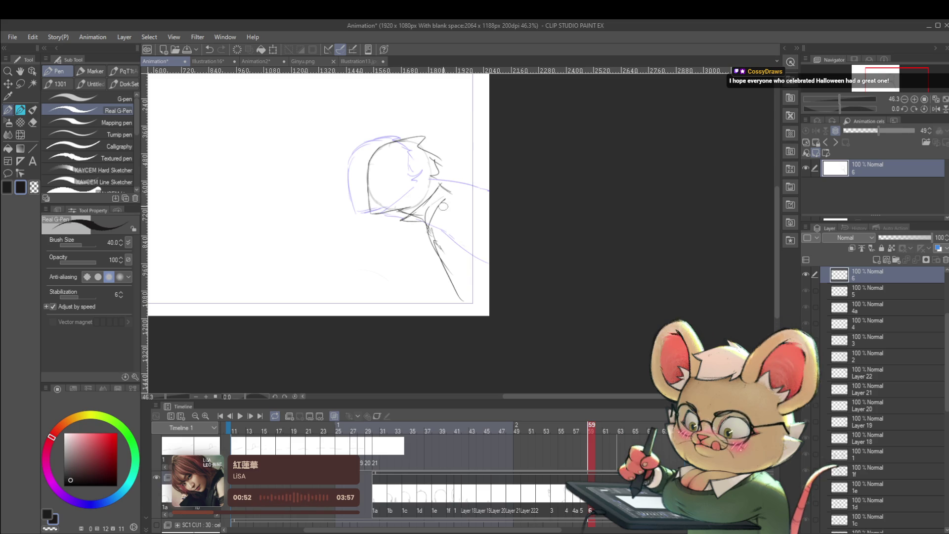
left_click_drag(426, 211, 488, 206)
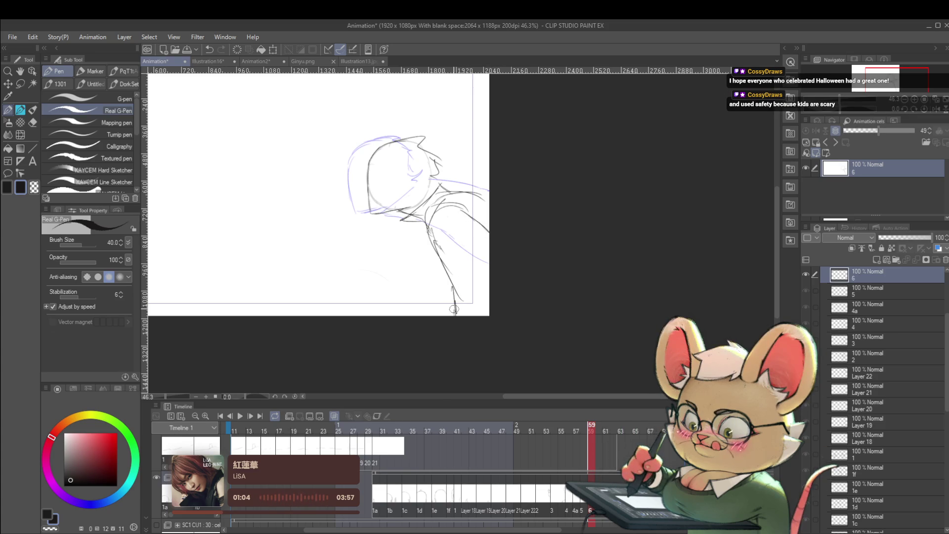
key("ctrl+shift+alt+n")
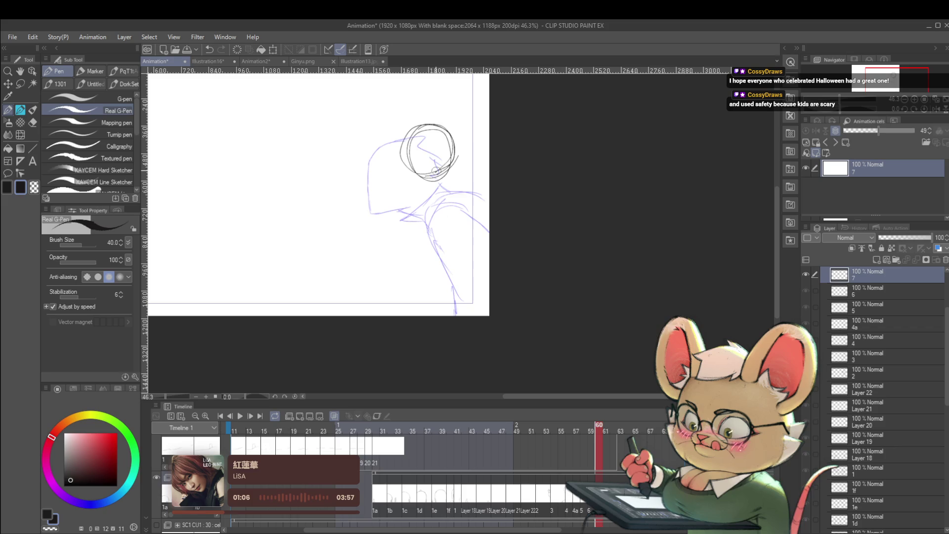
Undo a stray stroke, draw the head's left side on cel 7, and check the next frame
key("ctrl+z")
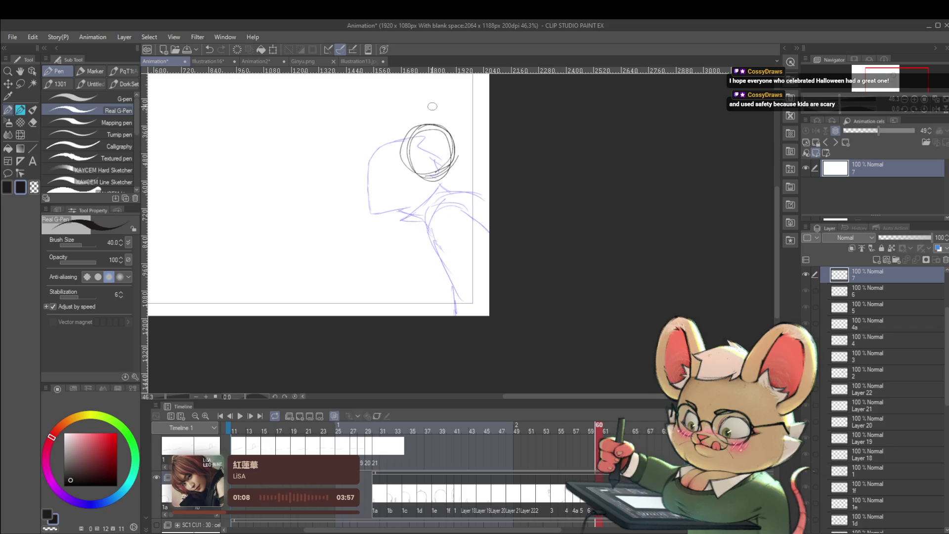
left_click_drag(401, 147, 402, 178)
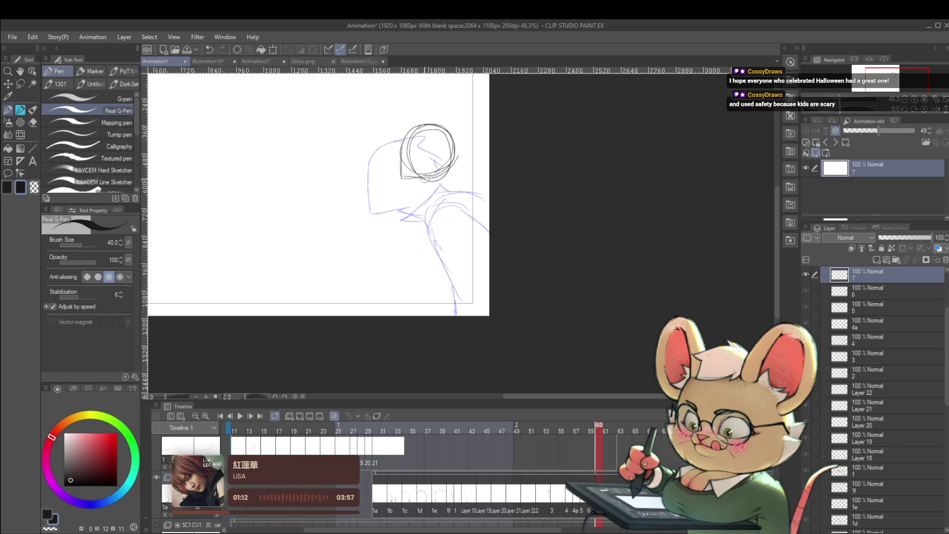
mouse_move(441, 177)
left_mouse_down()
mouse_move(419, 192)
mouse_move(409, 231)
left_mouse_up()
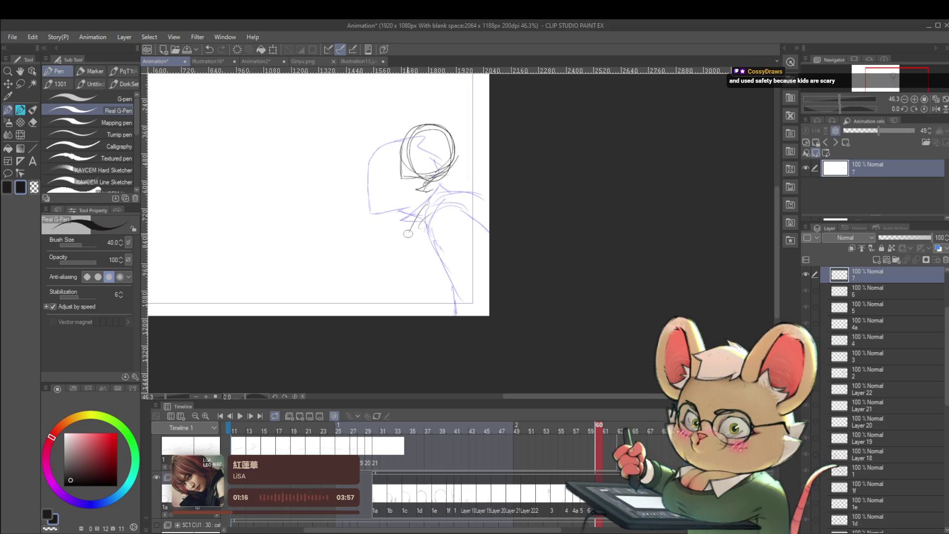
key("Right")
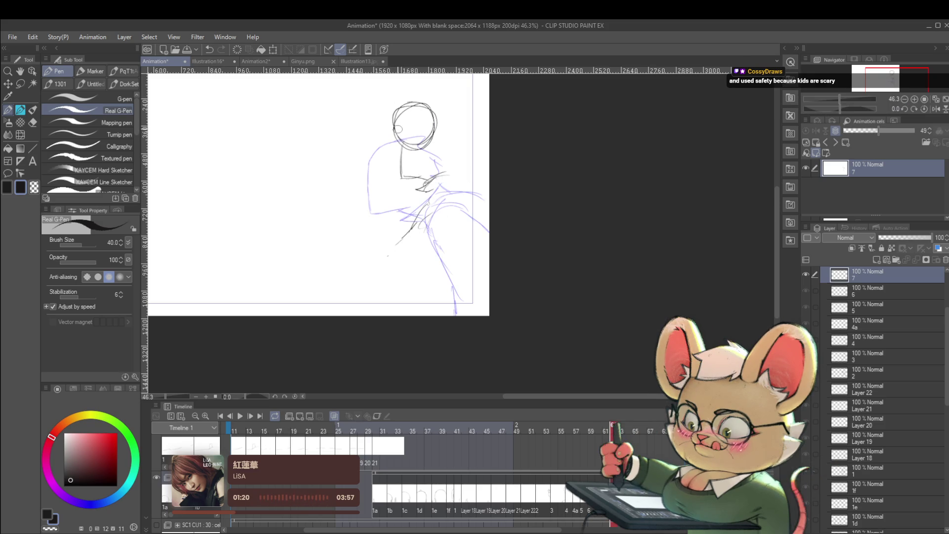
key("Left")
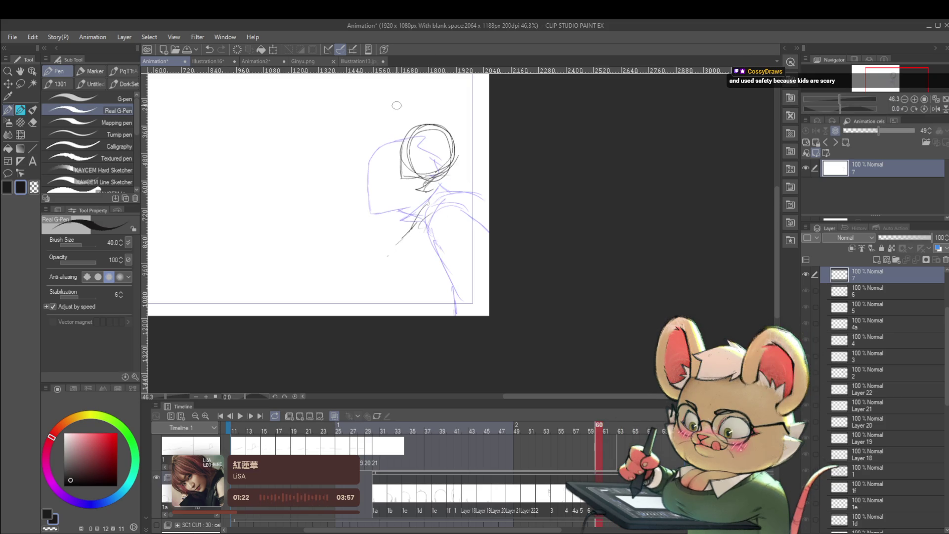
Add cel 8, draw the head's left edge, and flip frames to check motion before returning to frame 60
key("ctrl+shift+alt+n")
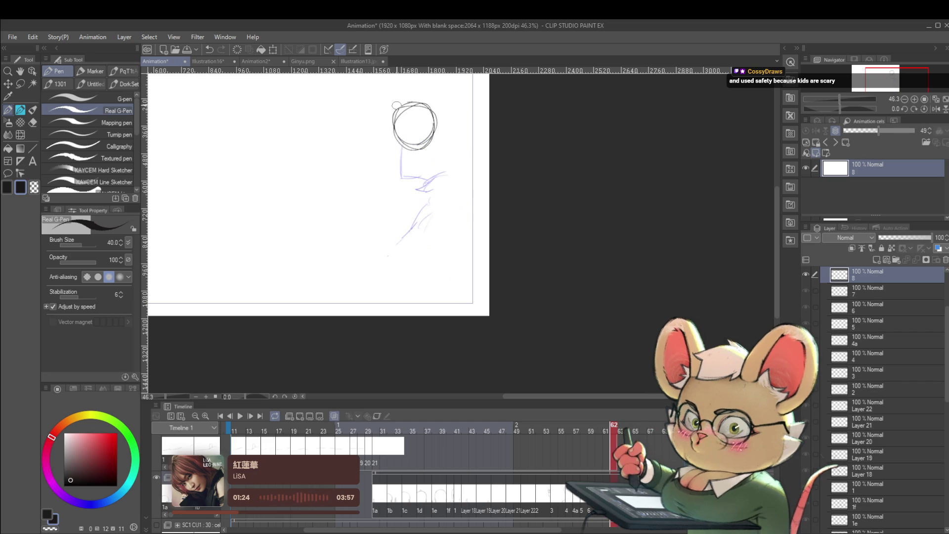
left_click_drag(393, 121, 397, 155)
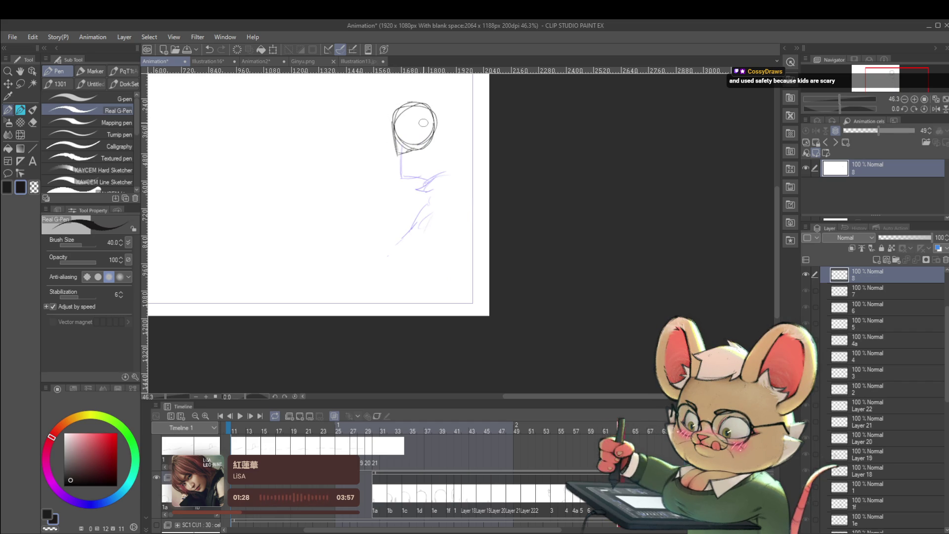
key("Left")
key("Right")
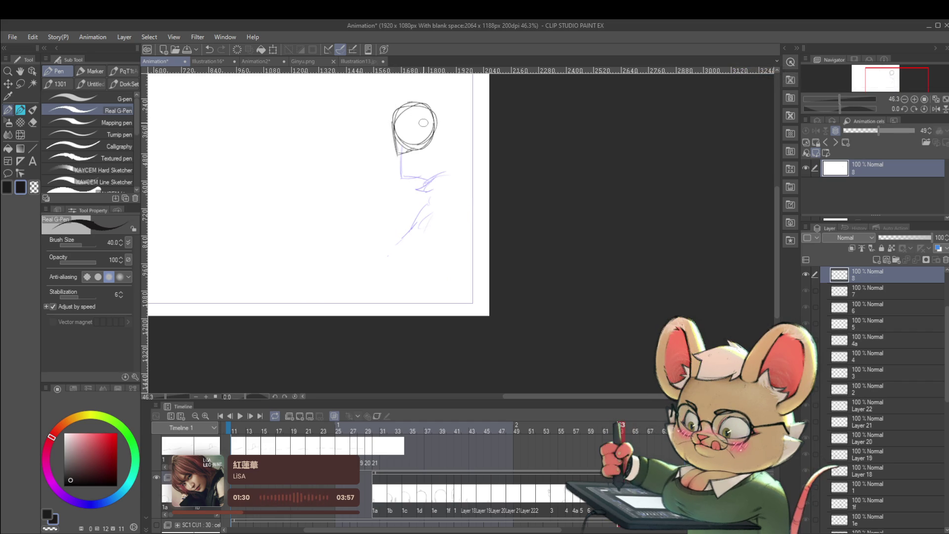
key("Right")
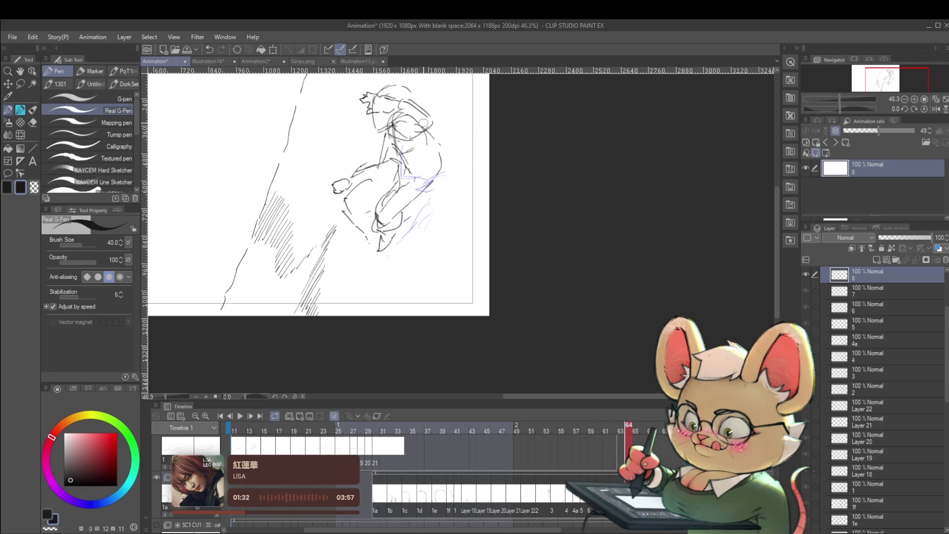
key("Left")
key("Right")
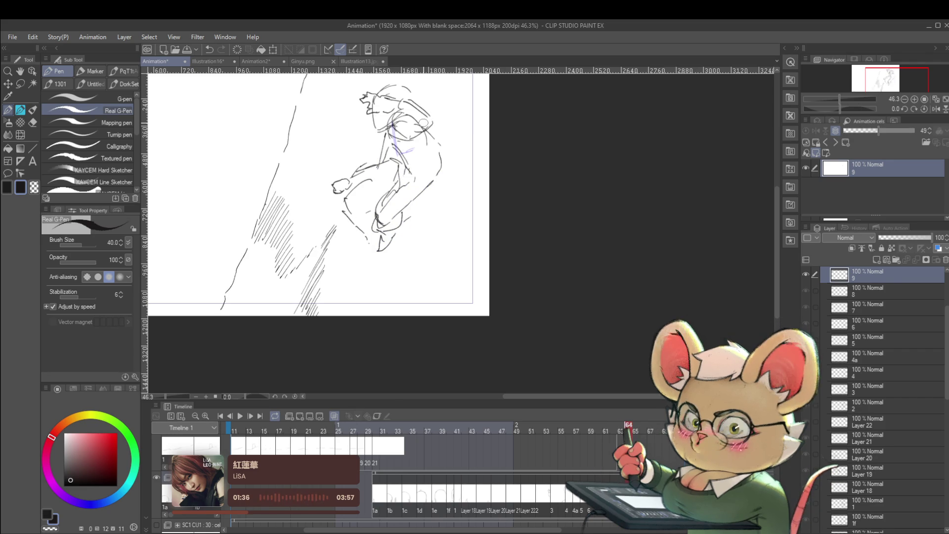
key("Left")
key("Left")
key("Left")
key("Left")
key("Left")
key("Left")
key("Left")
key("Left")
key("Left")
key("Left")
key("Left")
key("Left")
key("Left")
scroll(544, 247, "down", 3)
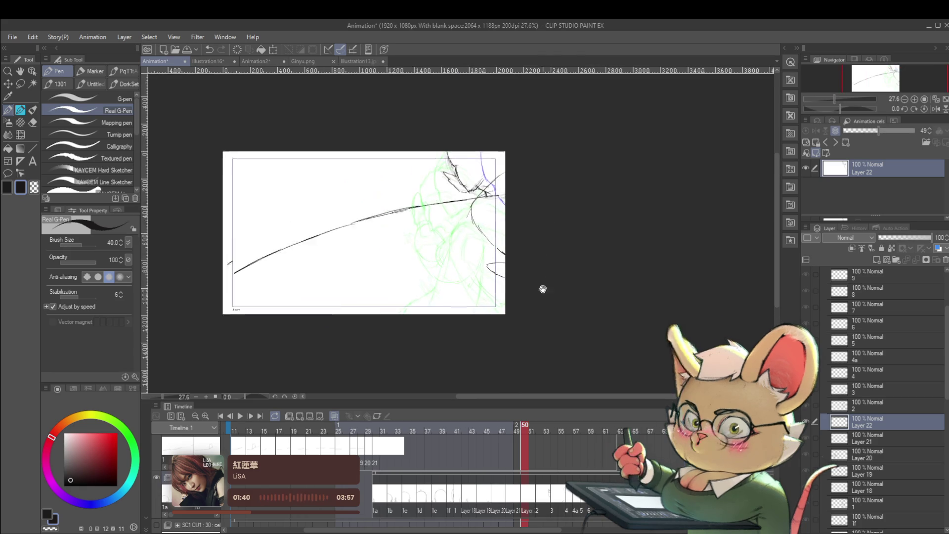
Select the BG2 folder, start timeline playback, and mirror the canvas view horizontally
scroll(945, 405, "down", 3)
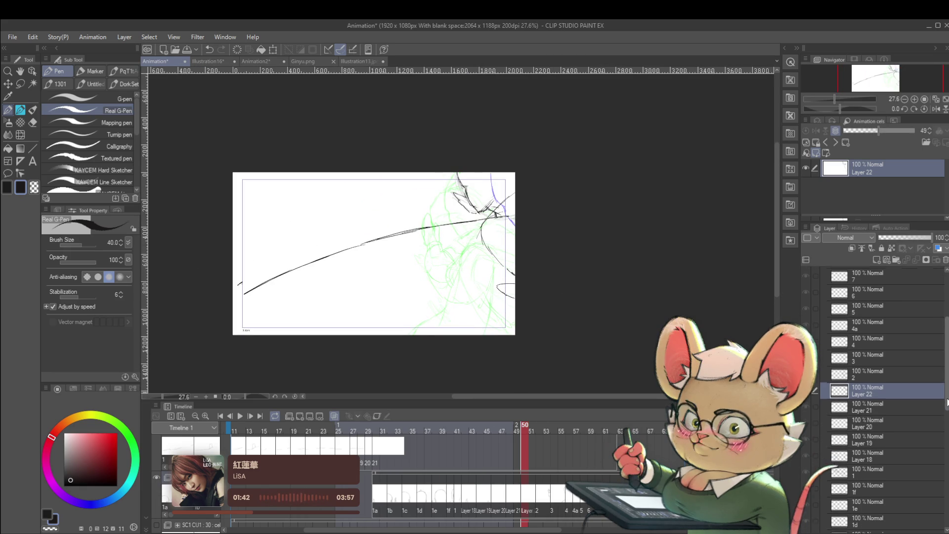
mouse_move(946, 404)
left_mouse_down()
mouse_move(943, 426)
mouse_move(936, 340)
left_mouse_up()
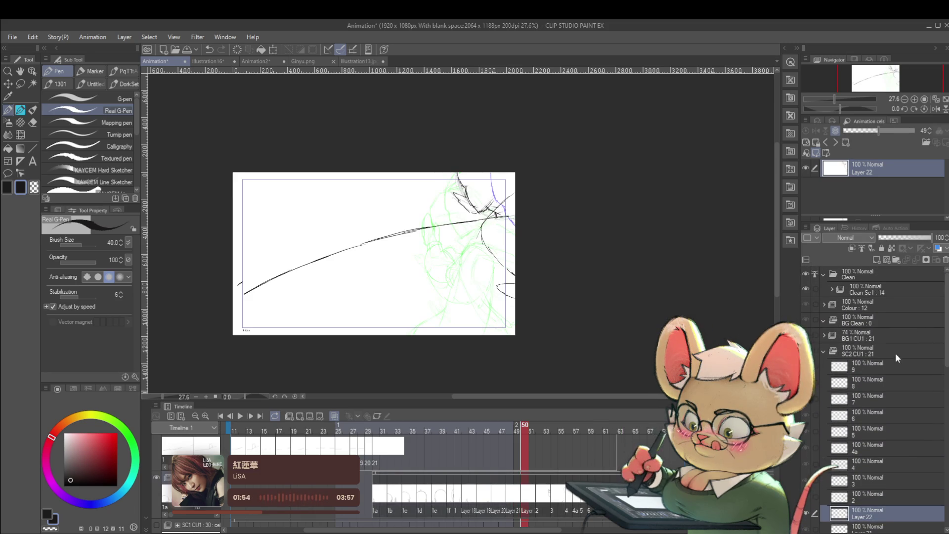
left_click_drag(944, 346, 945, 444)
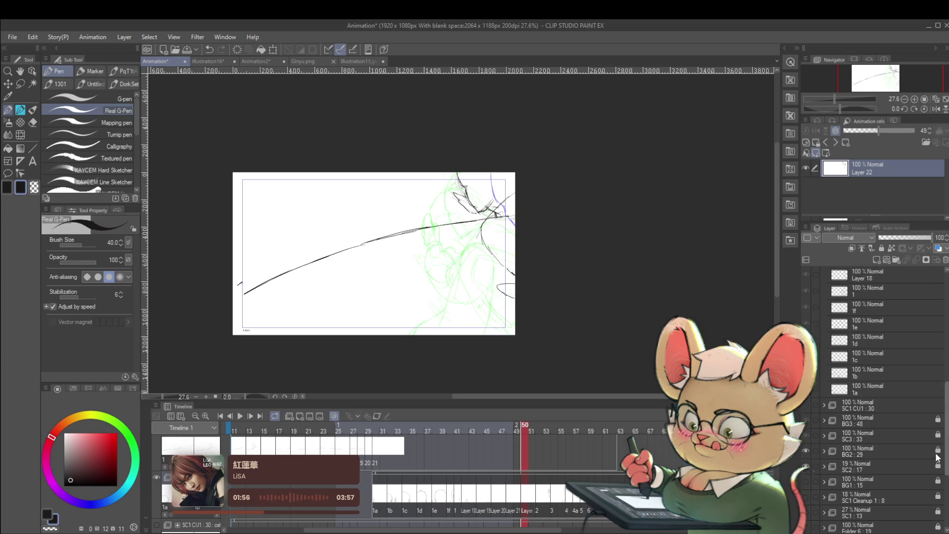
left_click(823, 447)
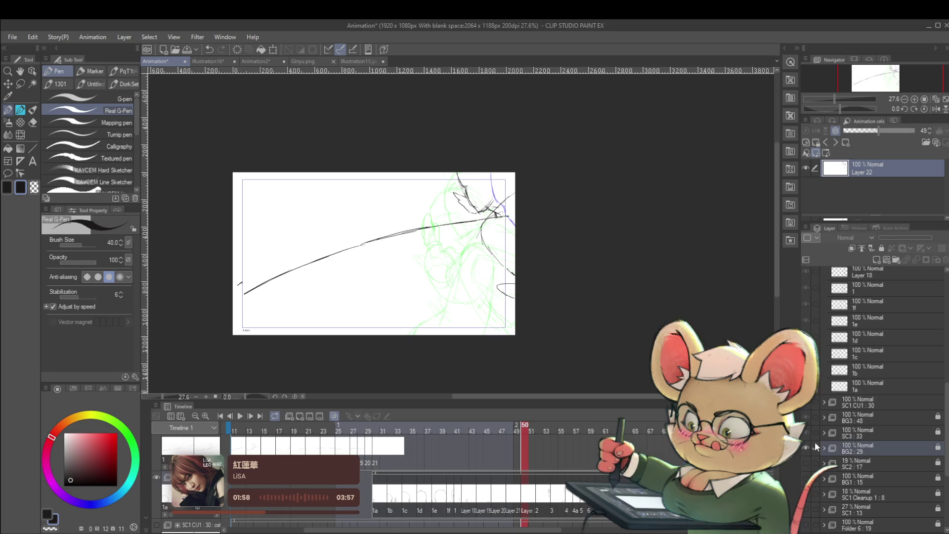
left_click(241, 416)
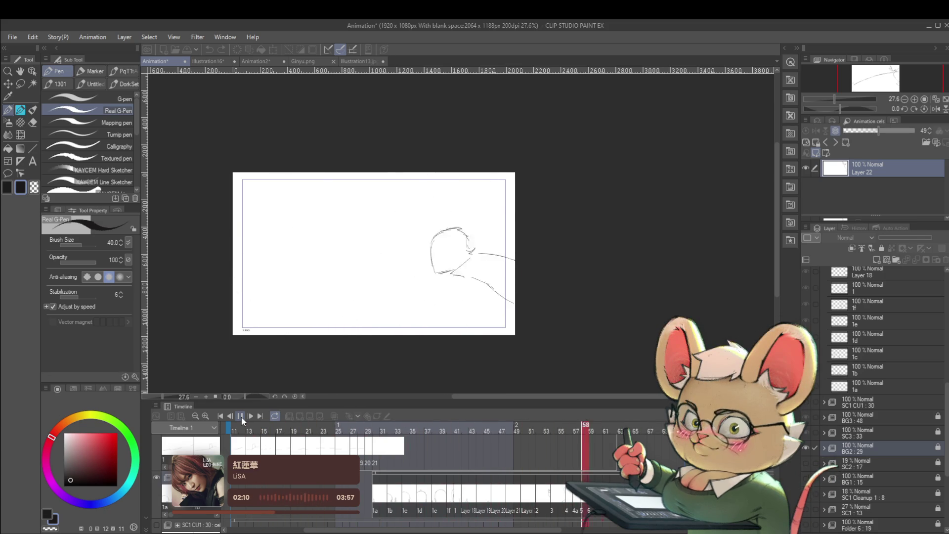
left_click(936, 109)
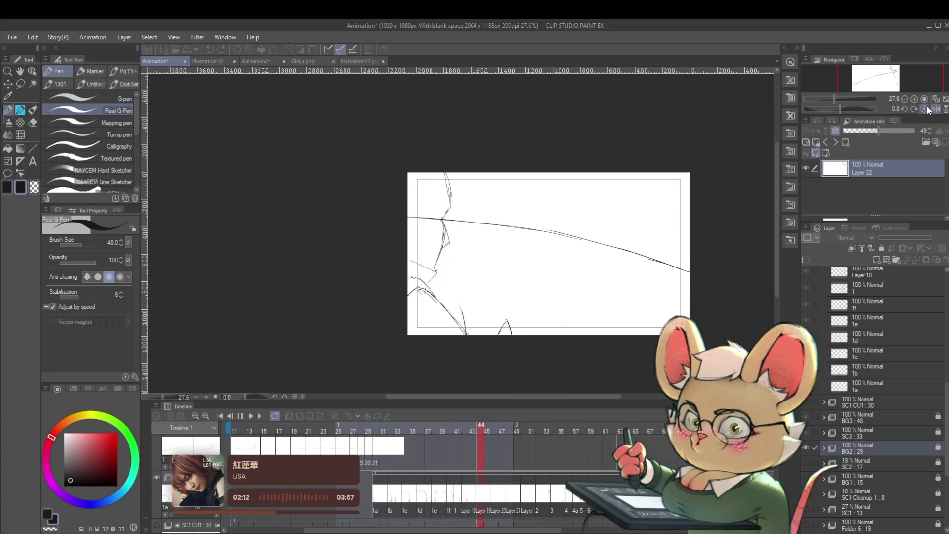